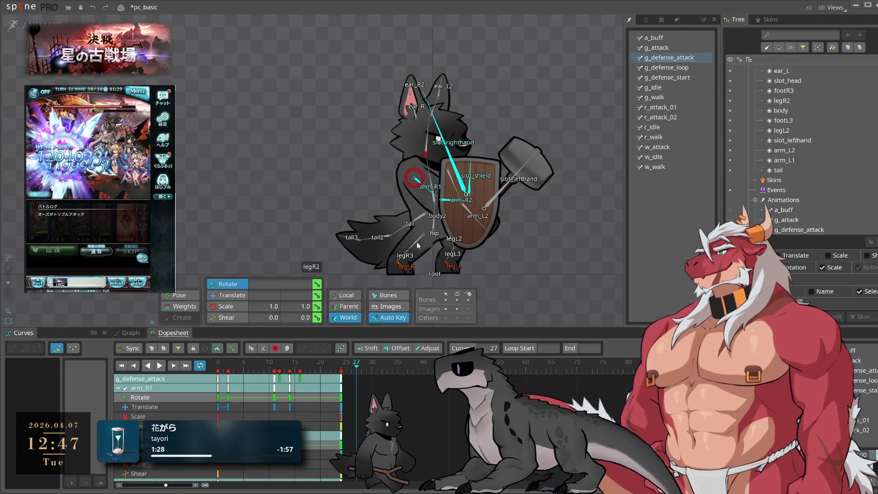
Step: Play back g_defense_attack and inspect the arm keys and the pose at frame 24
{"action": "left_click", "coordinate": [506, 284]}
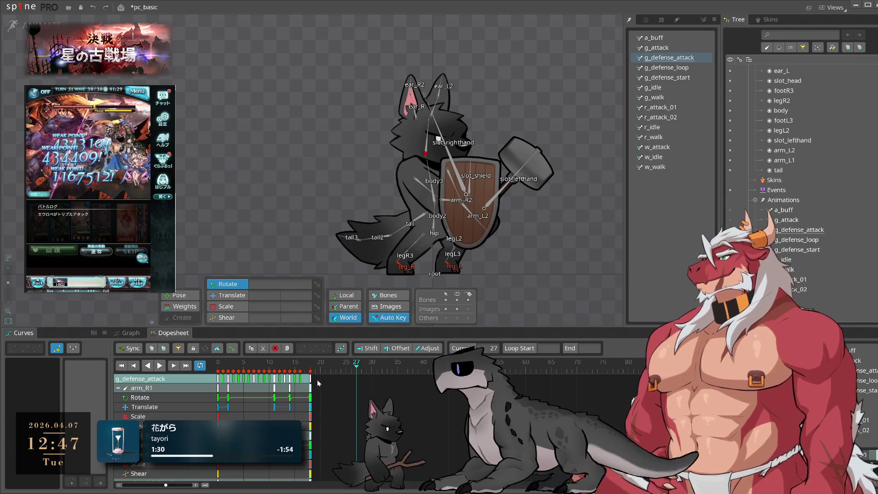
{"action": "key", "text": "l"}
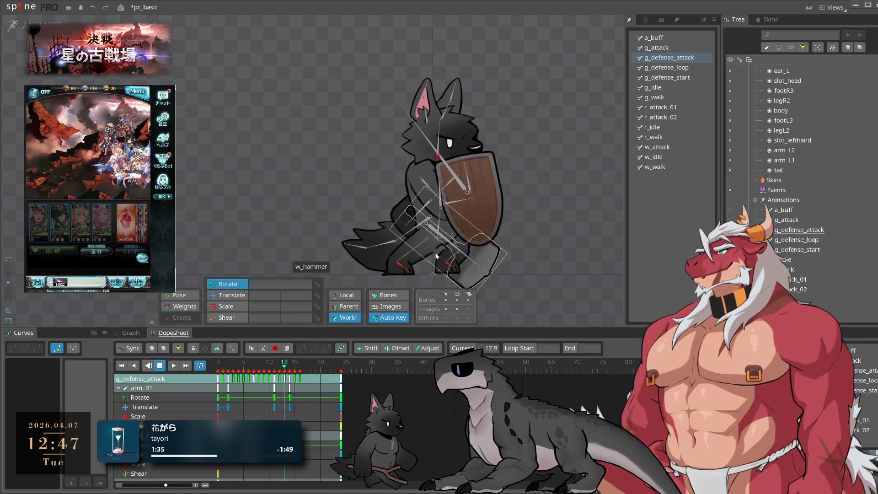
{"action": "left_click", "coordinate": [430, 192]}
{"action": "left_click", "coordinate": [428, 194], "text": "ctrl"}
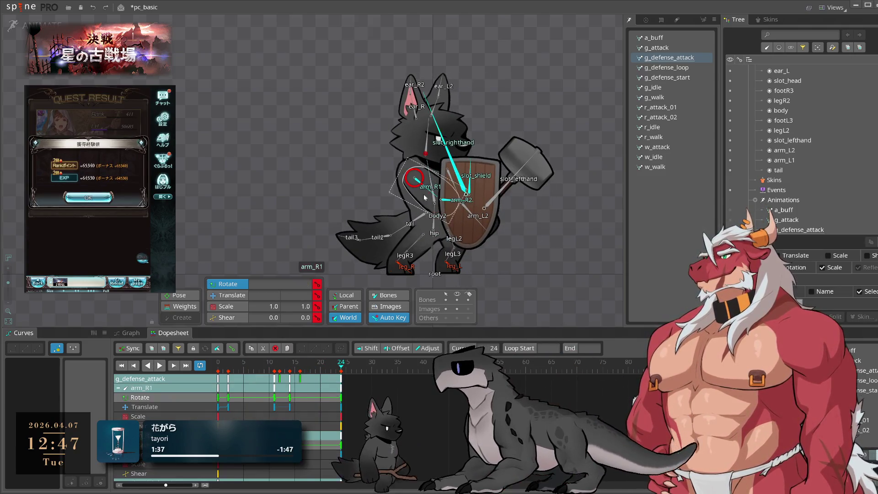
{"action": "left_click_drag", "start_coordinate": [310, 412], "coordinate": [274, 393]}
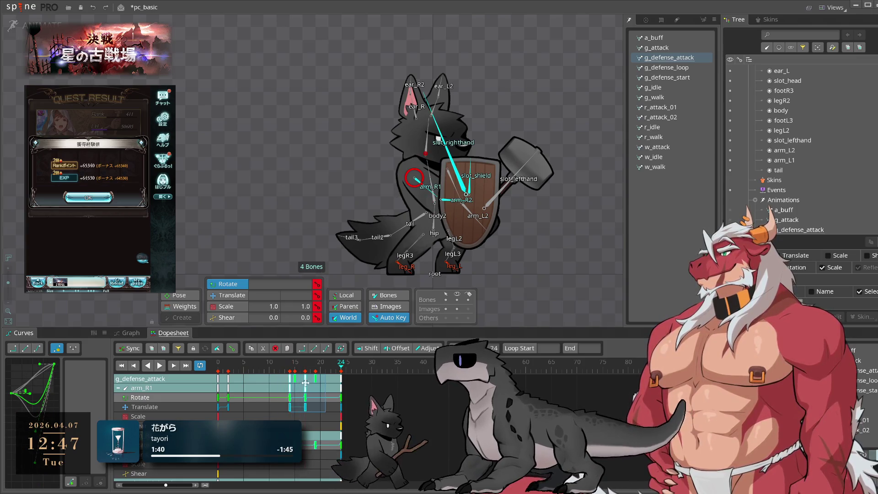
{"action": "key", "text": "space"}
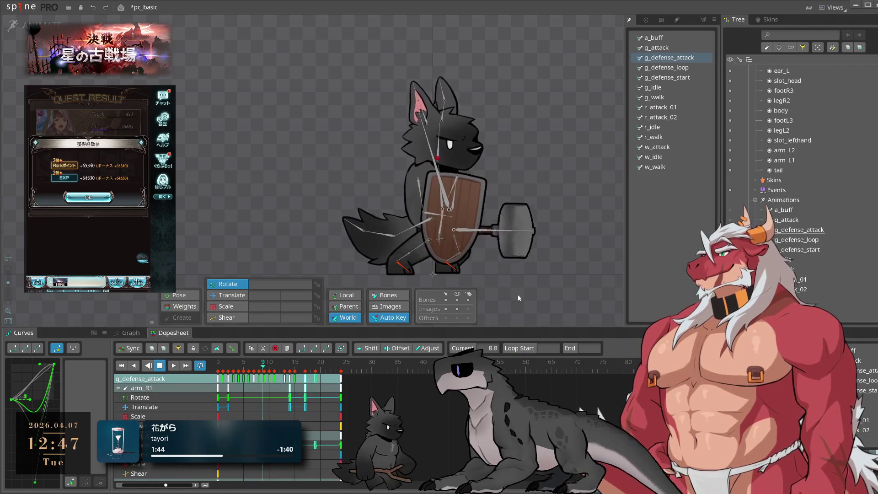
{"action": "key", "text": "space"}
{"action": "left_click", "coordinate": [450, 204]}
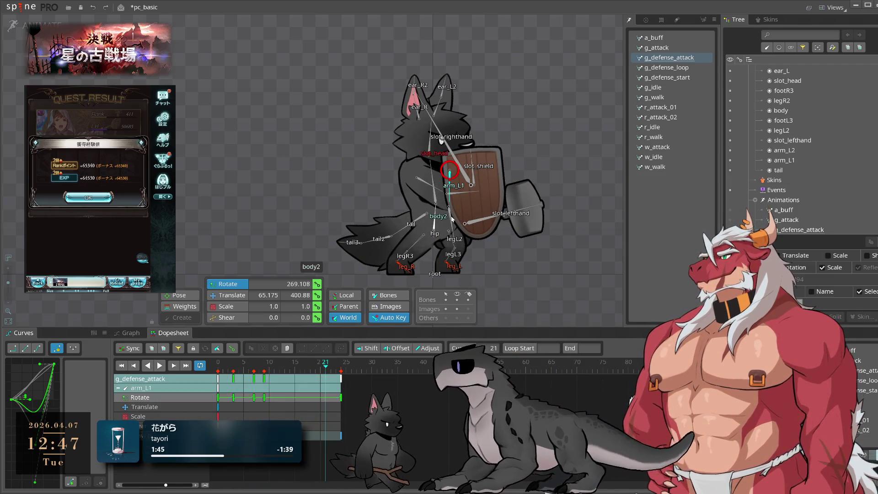
{"action": "mouse_move", "coordinate": [324, 368]}
{"action": "left_mouse_down"}
{"action": "mouse_move", "coordinate": [275, 368]}
{"action": "mouse_move", "coordinate": [341, 370]}
{"action": "left_mouse_up"}
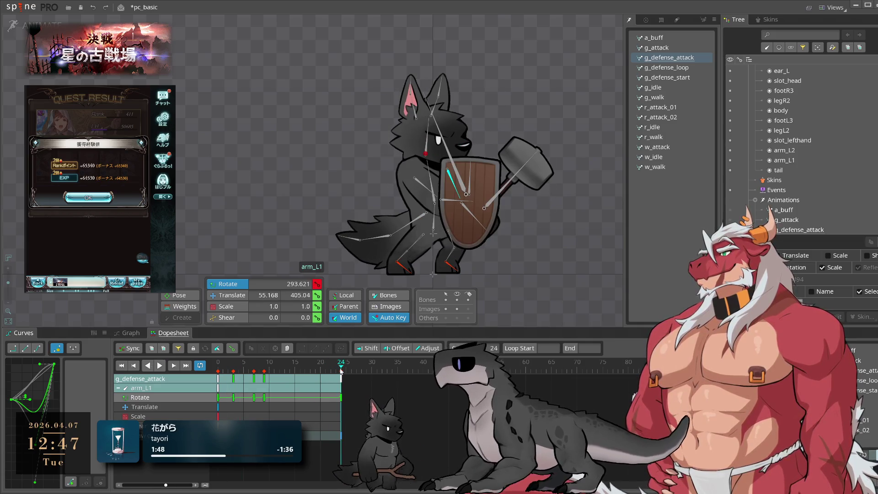
Step: Compare g_defense_attack's poses with g_defense_loop by switching between the two animations
{"action": "left_click", "coordinate": [688, 71]}
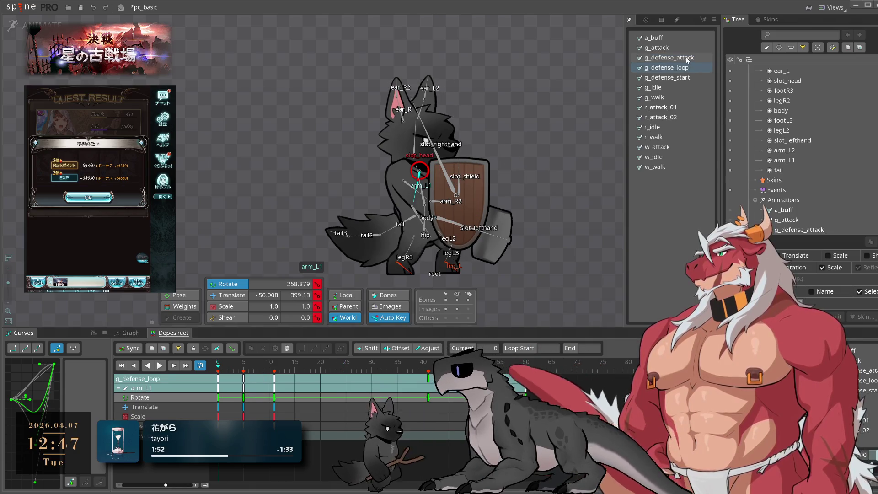
{"action": "left_click", "coordinate": [687, 59]}
{"action": "left_click", "coordinate": [684, 69]}
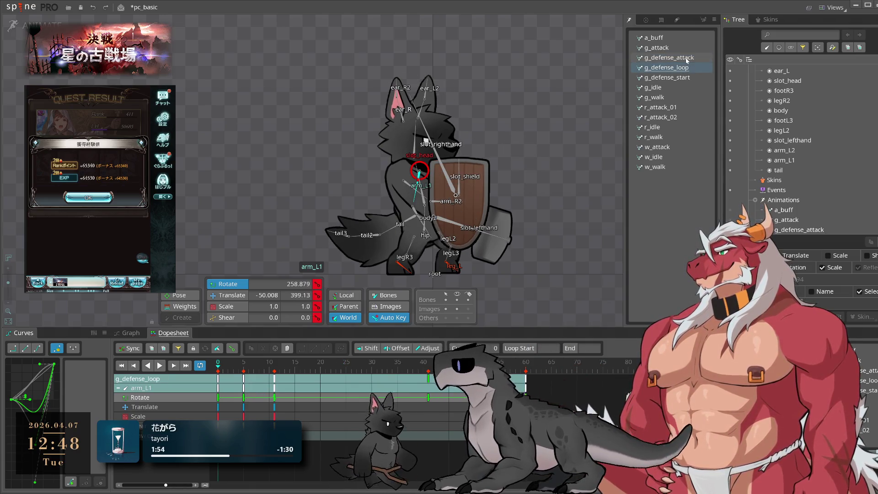
{"action": "left_click", "coordinate": [687, 58]}
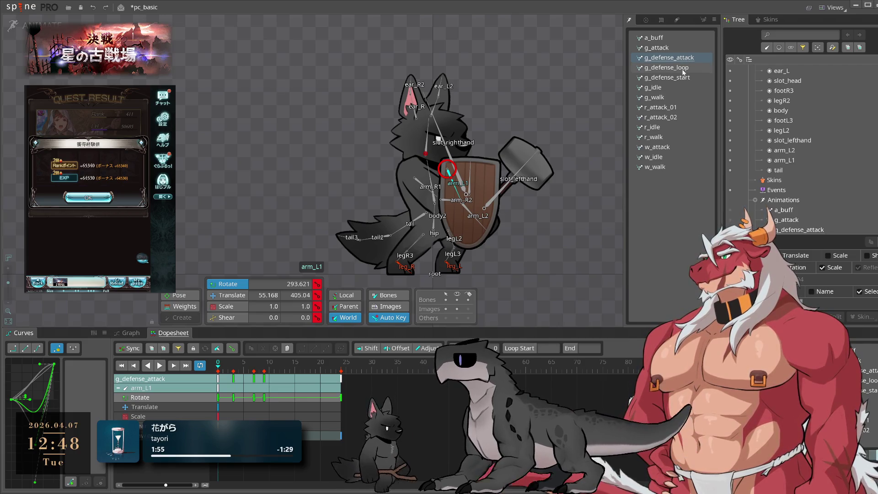
Step: Select g_defense_loop's frame-0 setup keys for all bones and carry them back to g_defense_attack
{"action": "left_click", "coordinate": [683, 68]}
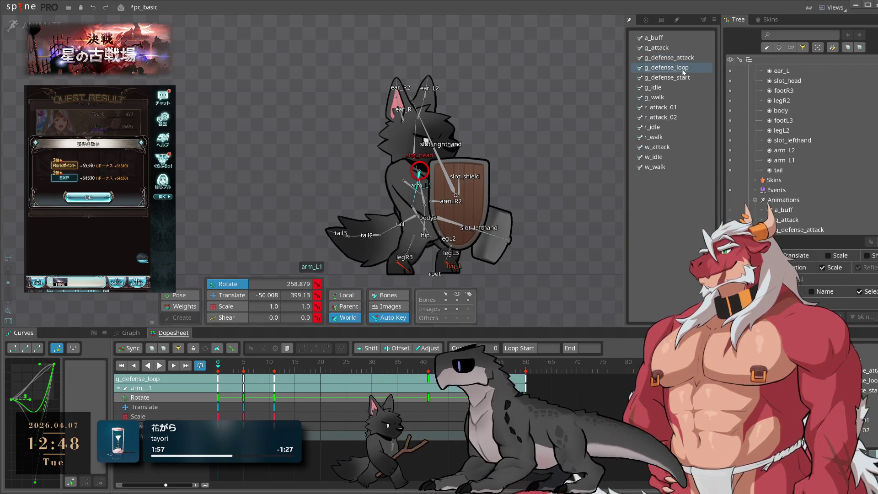
{"action": "left_click", "coordinate": [234, 208]}
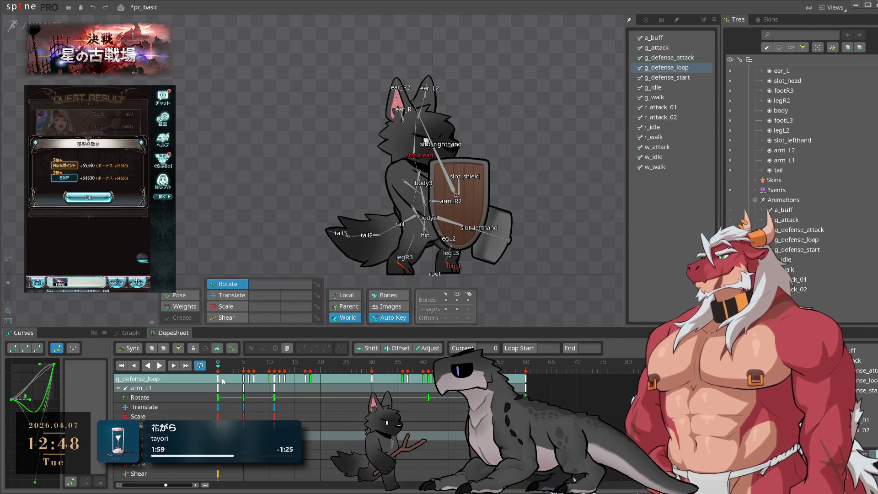
{"action": "left_click", "coordinate": [222, 380]}
{"action": "left_click", "coordinate": [693, 58]}
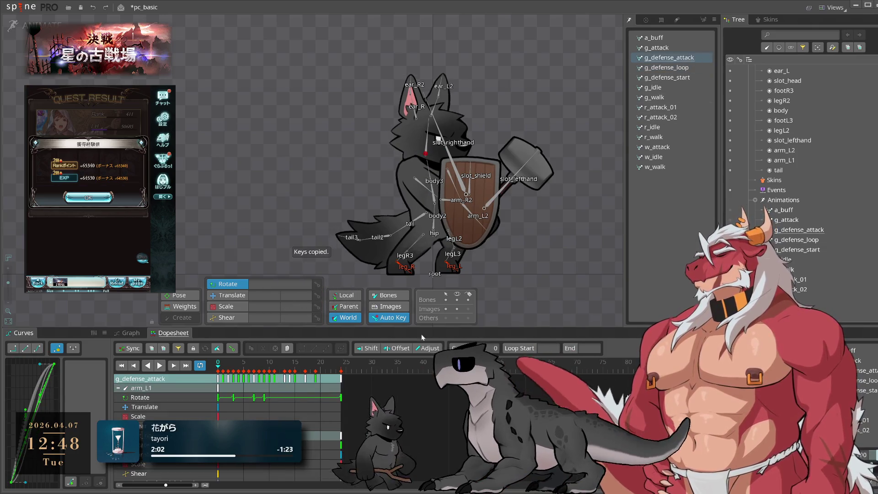
Step: Paste the g_defense_loop setup keys at frame 24 and play back to review the ending pose
{"action": "key", "text": "ctrl+v"}
{"action": "key", "text": "space"}
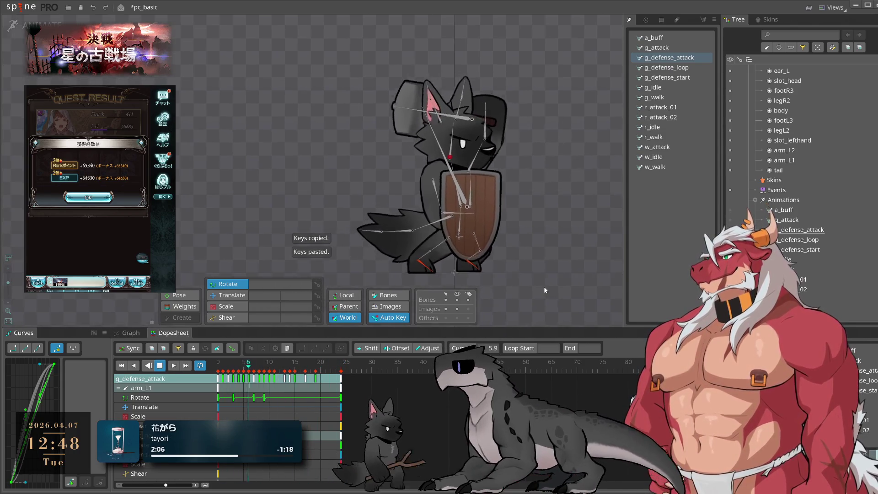
{"action": "left_click", "coordinate": [341, 370]}
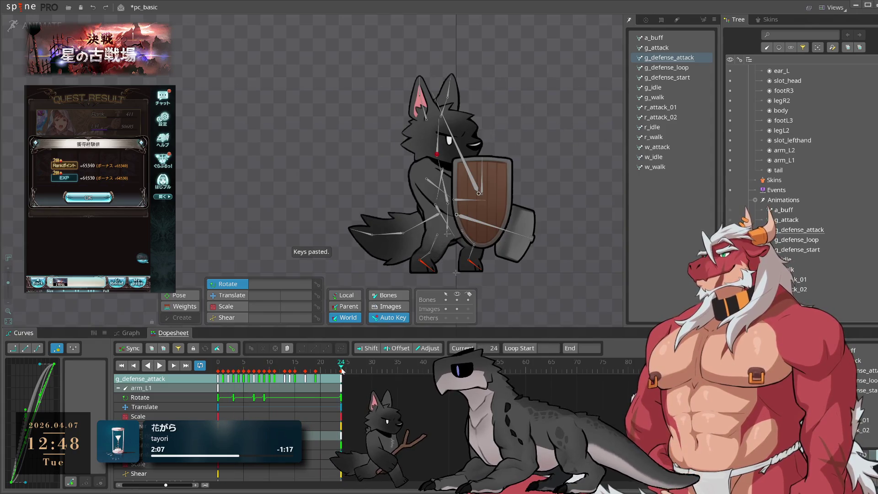
{"action": "key", "text": "space"}
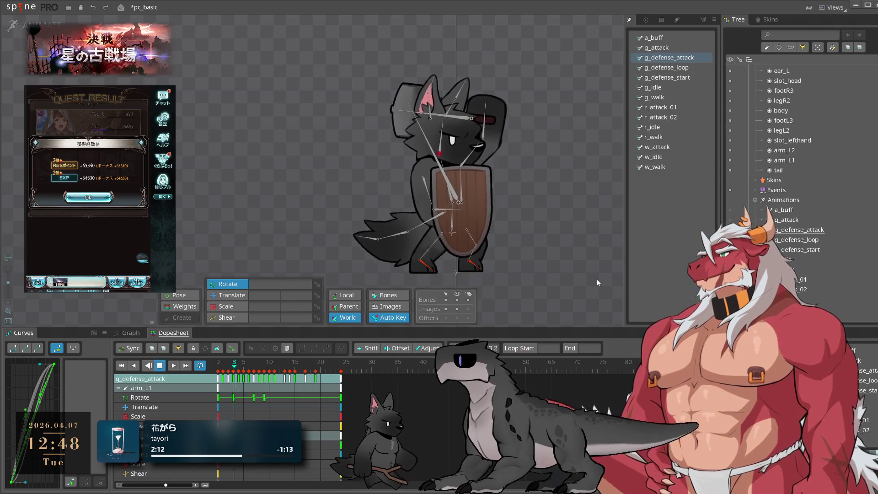
{"action": "left_click", "coordinate": [298, 391]}
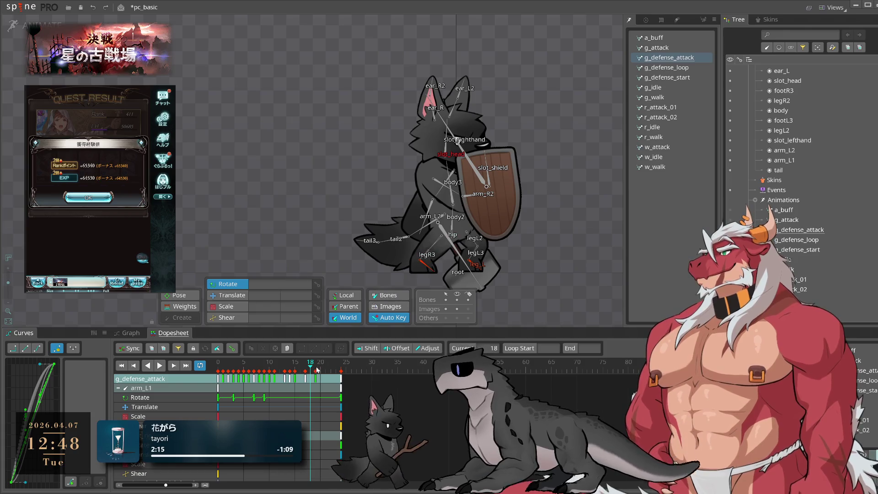
{"action": "left_click_drag", "start_coordinate": [316, 369], "coordinate": [346, 378]}
{"action": "key", "text": "l"}
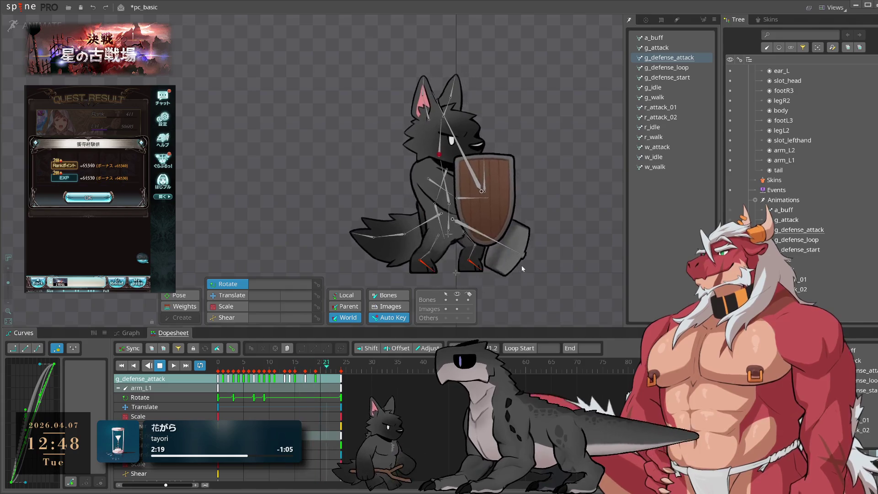
Step: Select the hip bone and shift its position at frame 2 with the Translate tool
{"action": "left_click", "coordinate": [444, 212]}
{"action": "left_click", "coordinate": [223, 380]}
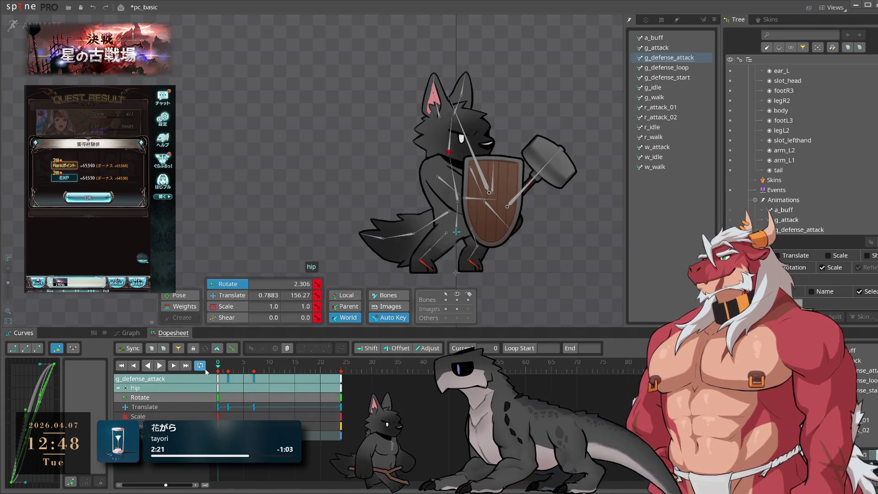
{"action": "left_click_drag", "start_coordinate": [223, 379], "coordinate": [230, 385]}
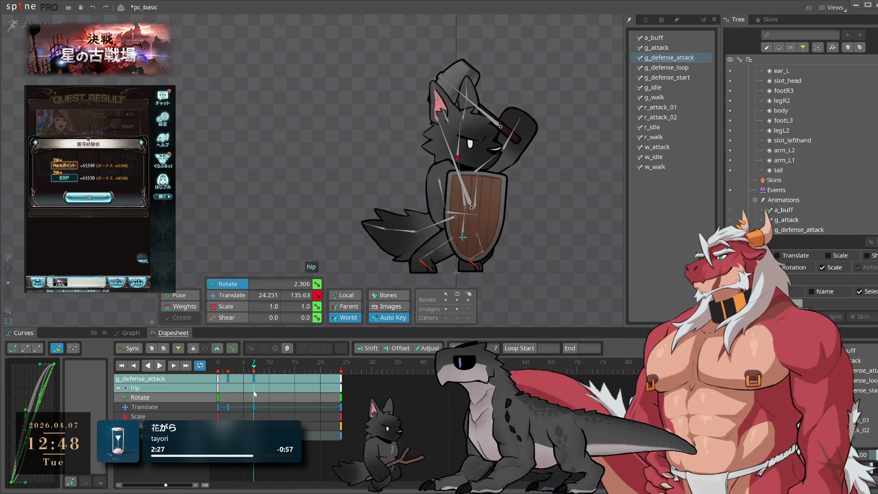
{"action": "key", "text": "v"}
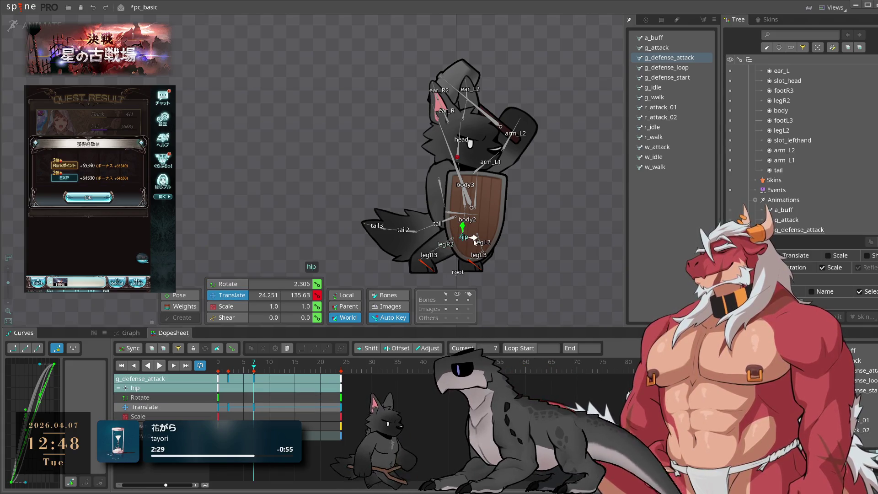
{"action": "left_click", "coordinate": [229, 375]}
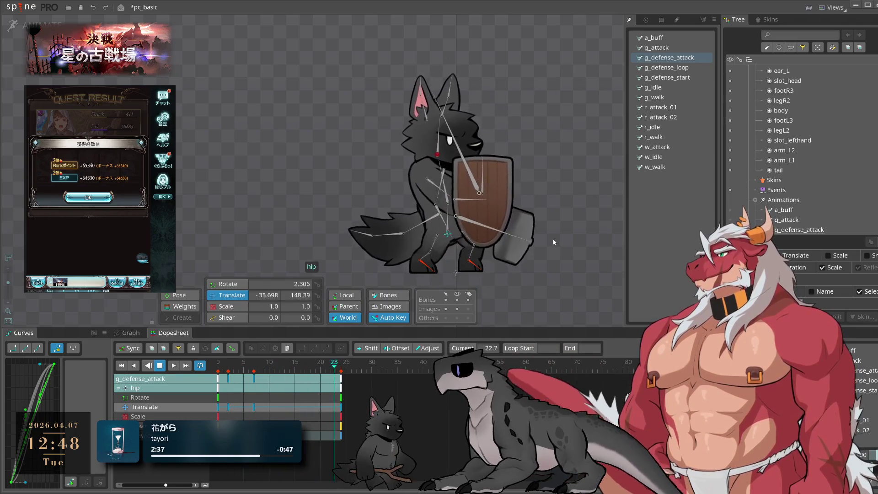
Step: Play g_defense_attack and compare its motion against g_defense_loop
{"action": "left_click", "coordinate": [693, 59]}
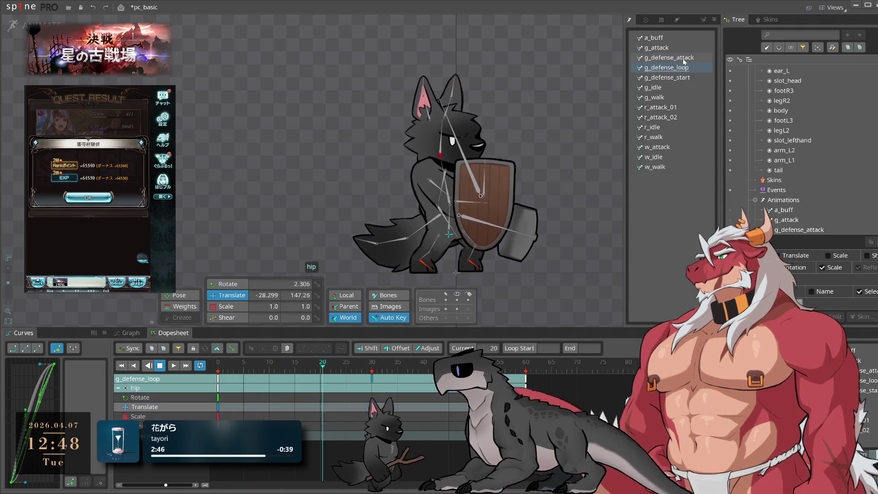
{"action": "left_click", "coordinate": [682, 69]}
{"action": "key", "text": "Up"}
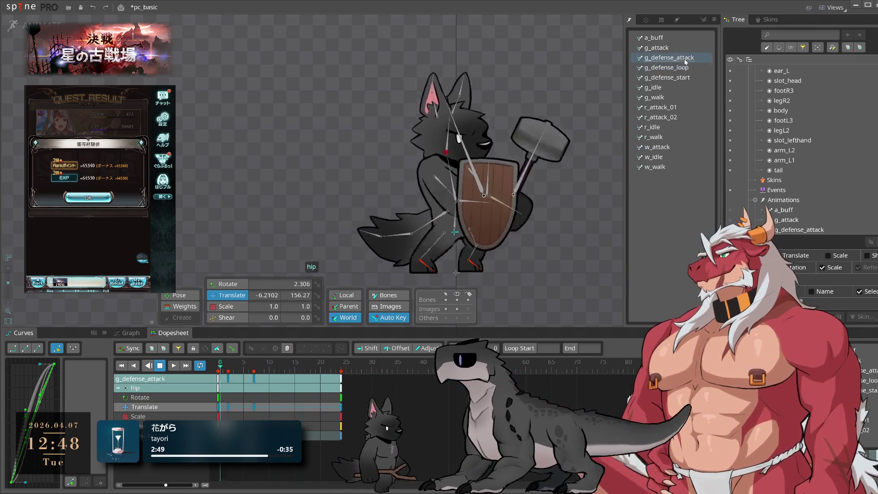
{"action": "left_click", "coordinate": [682, 68]}
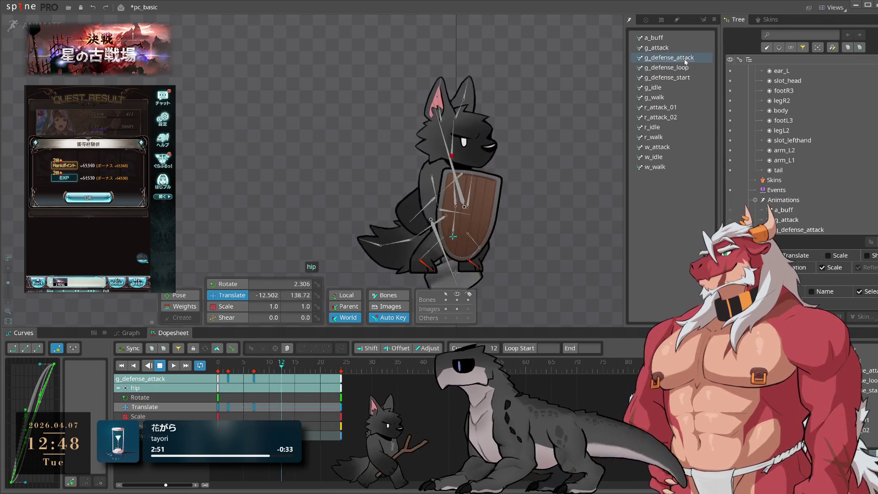
{"action": "key", "text": "Up"}
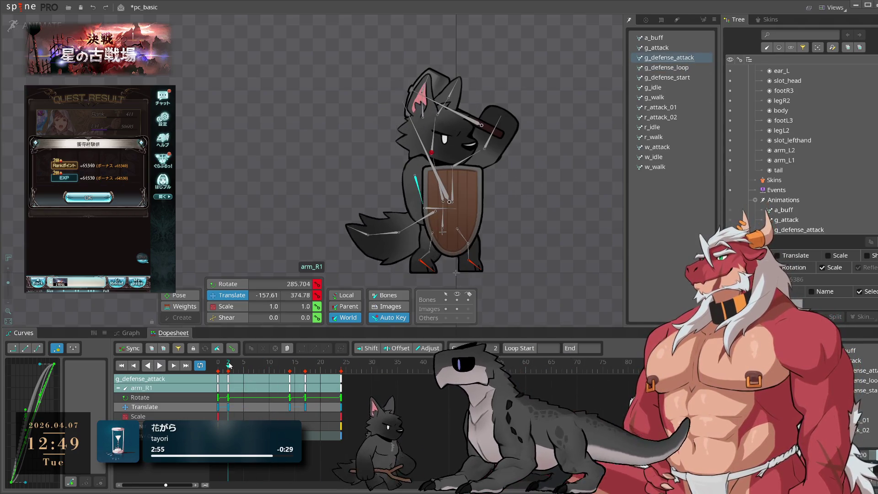
Step: Play g_defense_attack from frame 19 and review g_defense_loop, g_idle and g_defense_start
{"action": "left_click", "coordinate": [315, 387]}
{"action": "key", "text": "space"}
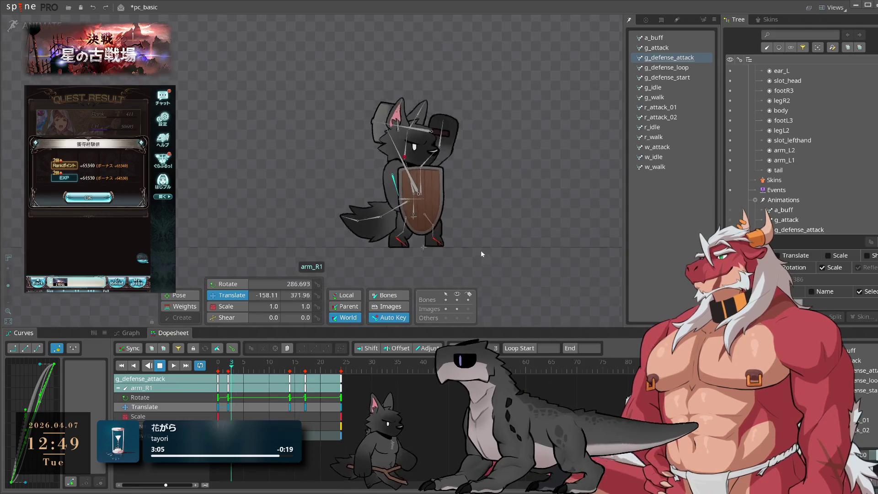
{"action": "left_click", "coordinate": [670, 67]}
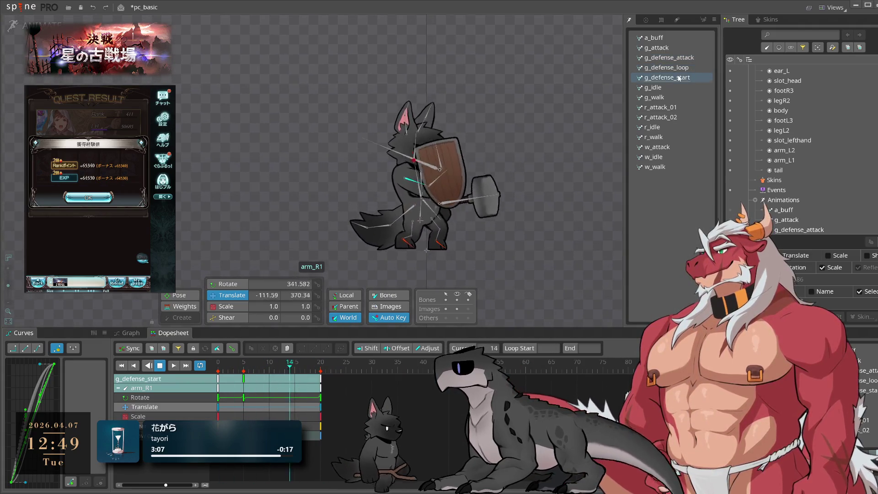
{"action": "left_click", "coordinate": [689, 58]}
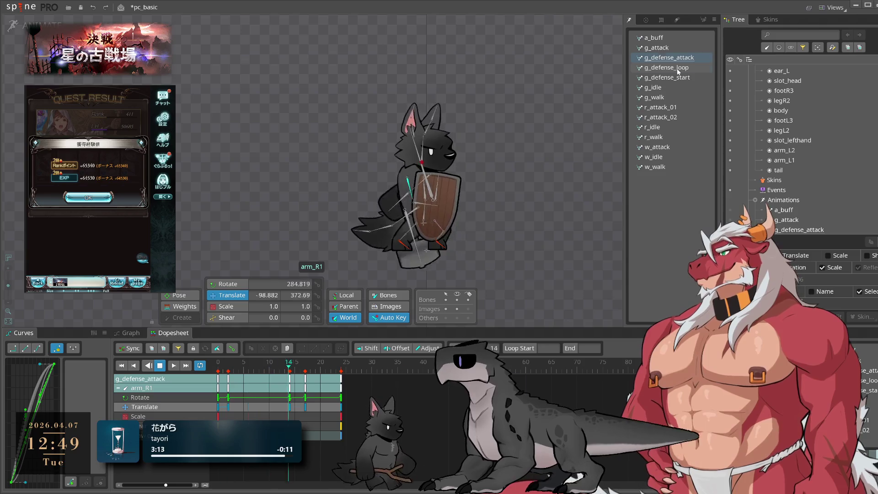
{"action": "left_click", "coordinate": [679, 68]}
{"action": "left_click", "coordinate": [666, 88]}
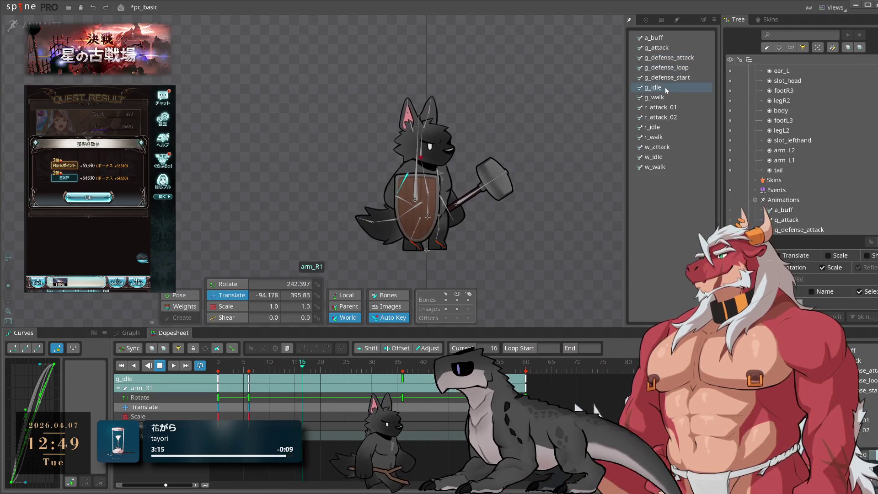
{"action": "left_click", "coordinate": [679, 78]}
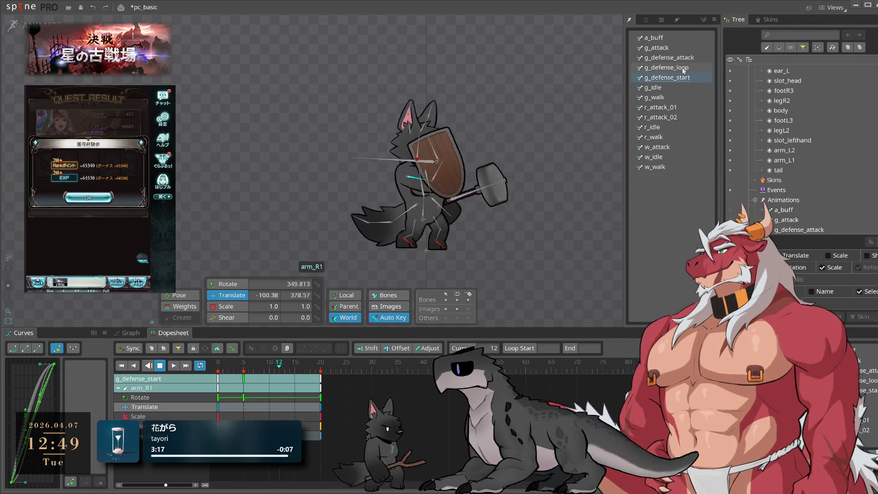
{"action": "left_click", "coordinate": [682, 68]}
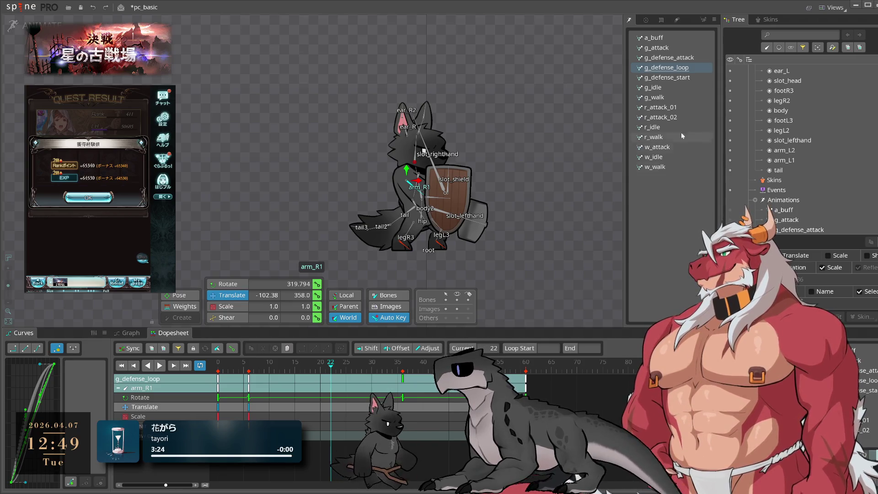
{"action": "left_click", "coordinate": [686, 62]}
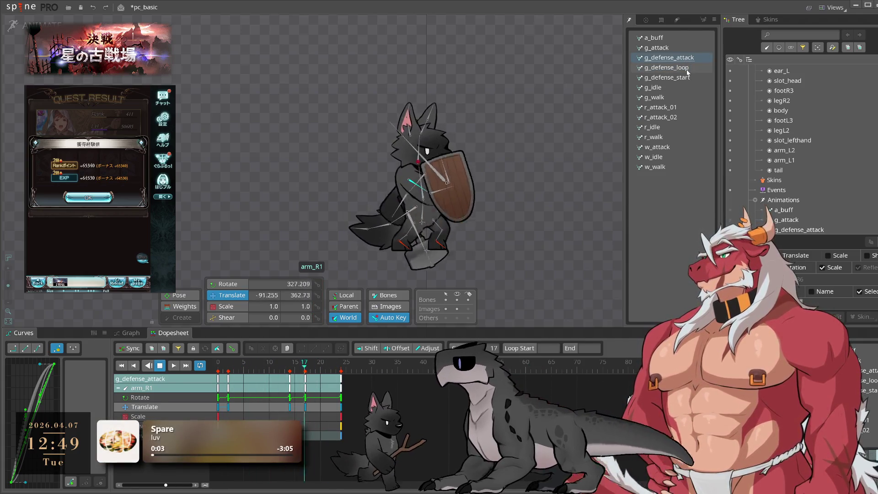
{"action": "left_click", "coordinate": [687, 70]}
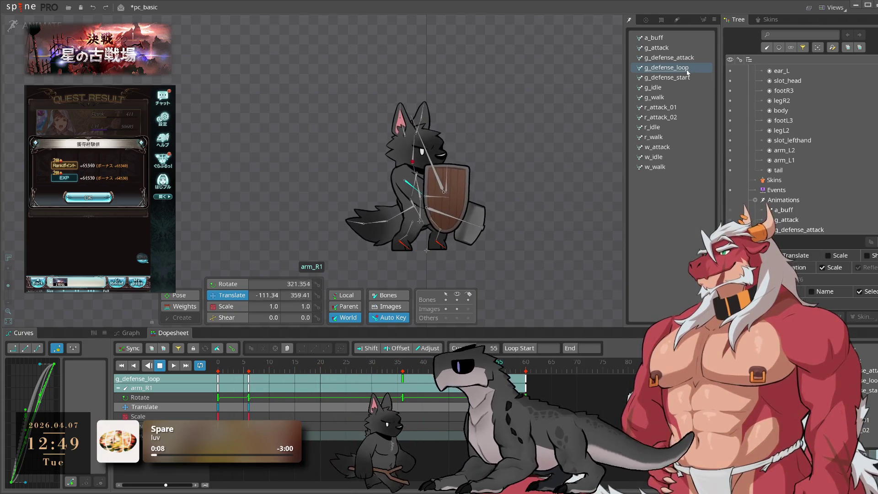
Step: Stop playback, duplicate g_defense_loop, and open the rename prompt for the copy
{"action": "key", "text": "space"}
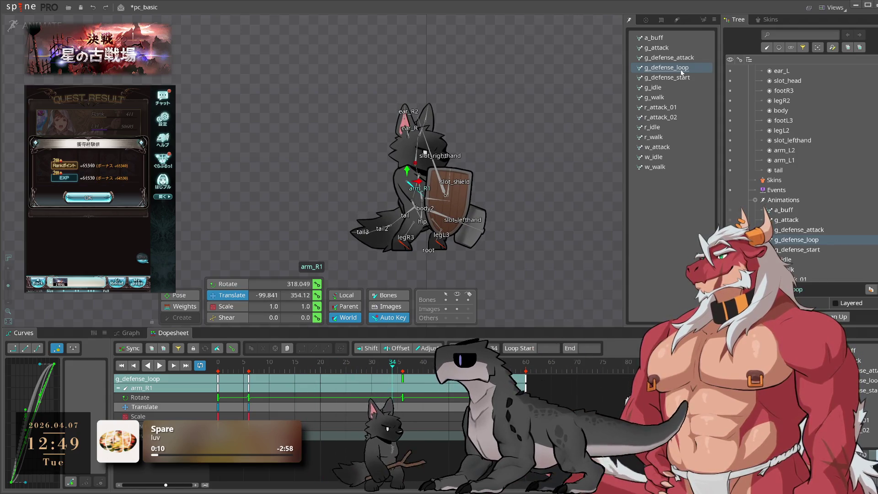
{"action": "key", "text": "ctrl+d"}
{"action": "double_click", "coordinate": [682, 78]}
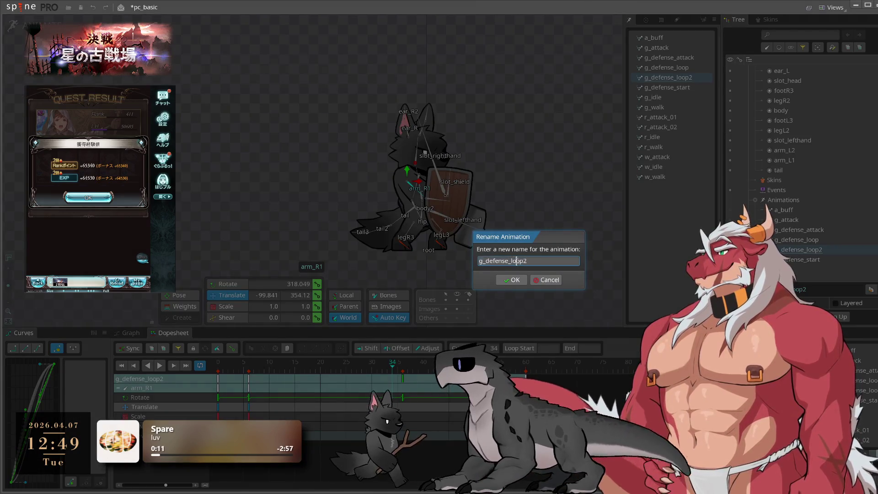
Step: Rename the duplicate from g_defense_loop2 to g_defense_hit
{"action": "key", "text": "BackSpace"}
{"action": "key", "text": "BackSpace"}
{"action": "key", "text": "BackSpace"}
{"action": "type", "text": "hit"}
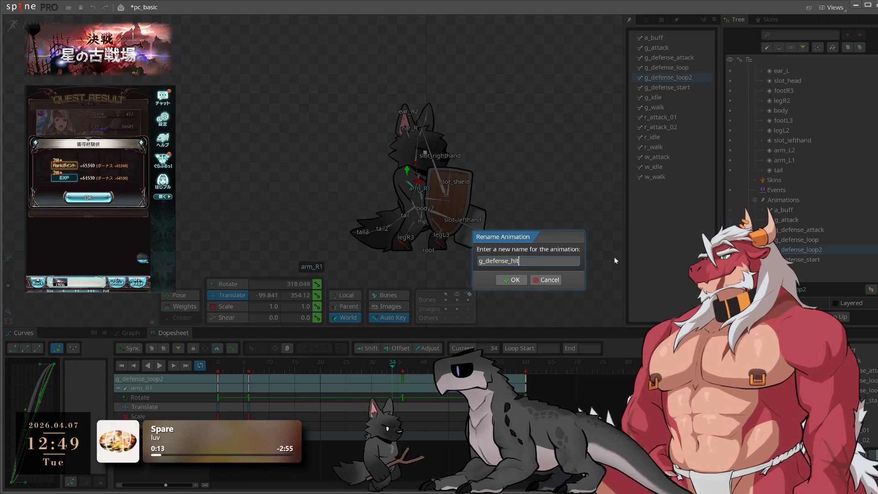
{"action": "key", "text": "Return"}
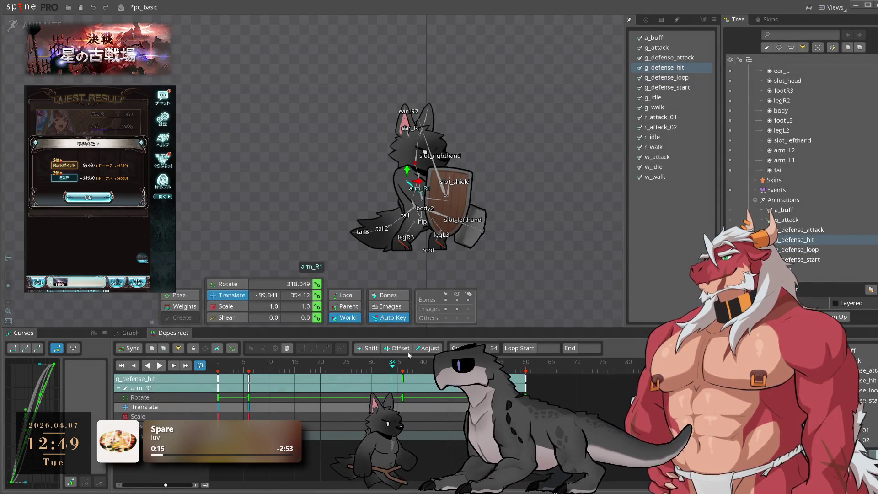
Step: Delete every copied key after frame 0, then select the hip bone at frame 5
{"action": "left_click", "coordinate": [566, 259]}
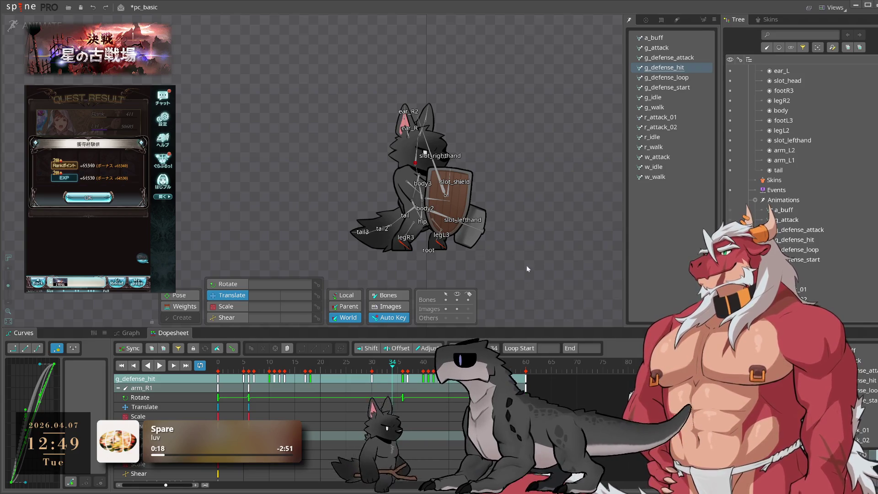
{"action": "left_click_drag", "start_coordinate": [567, 392], "coordinate": [422, 371]}
{"action": "key", "text": "Delete"}
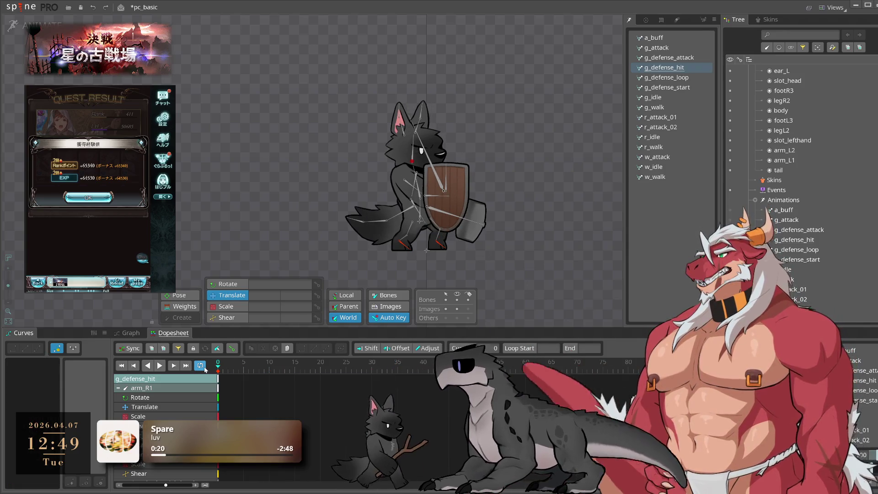
{"action": "left_click_drag", "start_coordinate": [231, 373], "coordinate": [243, 372]}
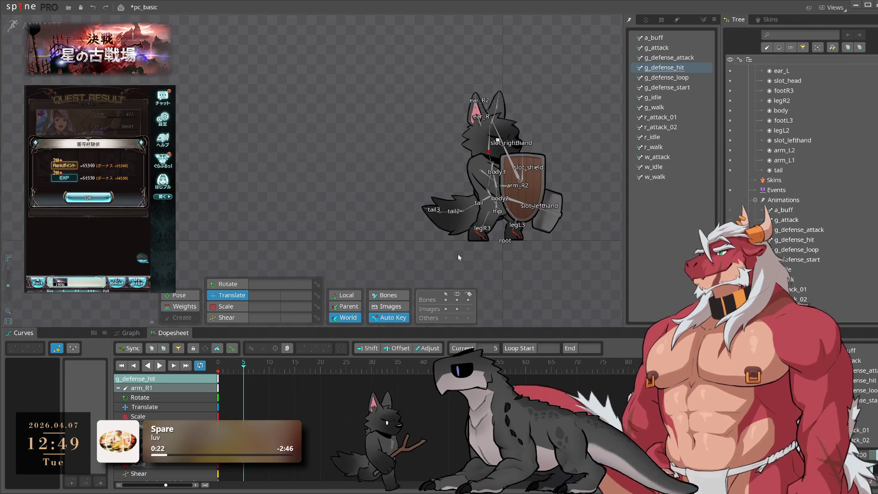
{"action": "left_click", "coordinate": [518, 212]}
{"action": "scroll", "coordinate": [515, 215], "scroll_direction": "up", "scroll_amount": 3}
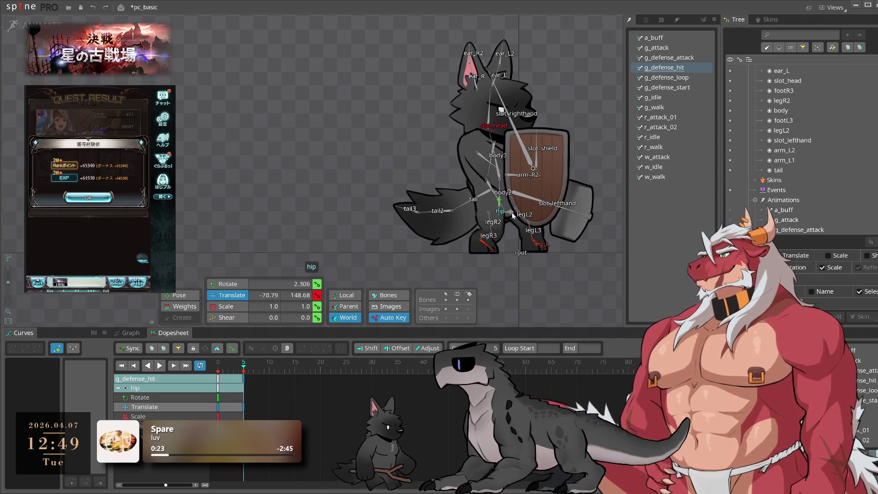
Step: Copy the hip's frame-0 key and paste it at frame 8
{"action": "left_click", "coordinate": [243, 380]}
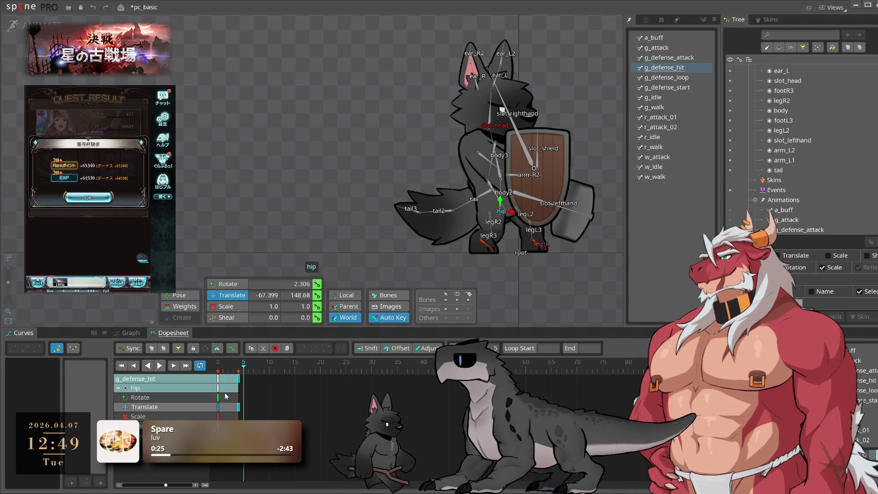
{"action": "left_click", "coordinate": [218, 380]}
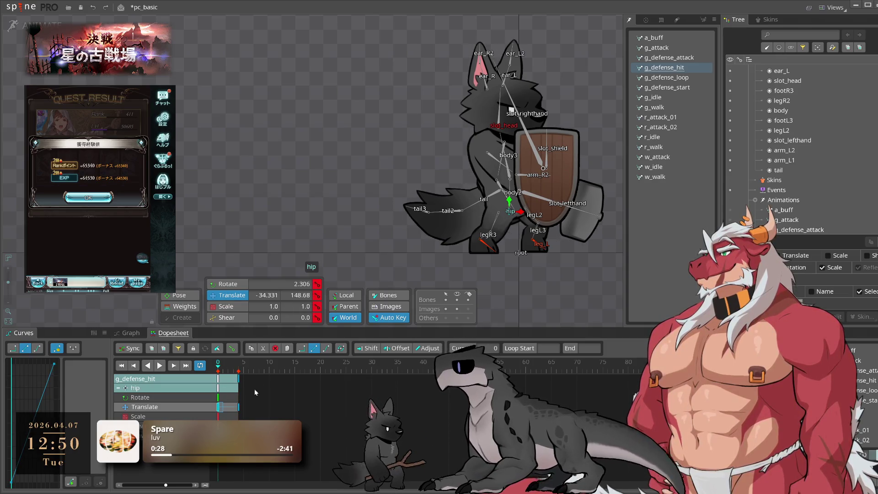
{"action": "key", "text": "ctrl+c"}
{"action": "left_click", "coordinate": [266, 370]}
{"action": "key", "text": "ctrl+v"}
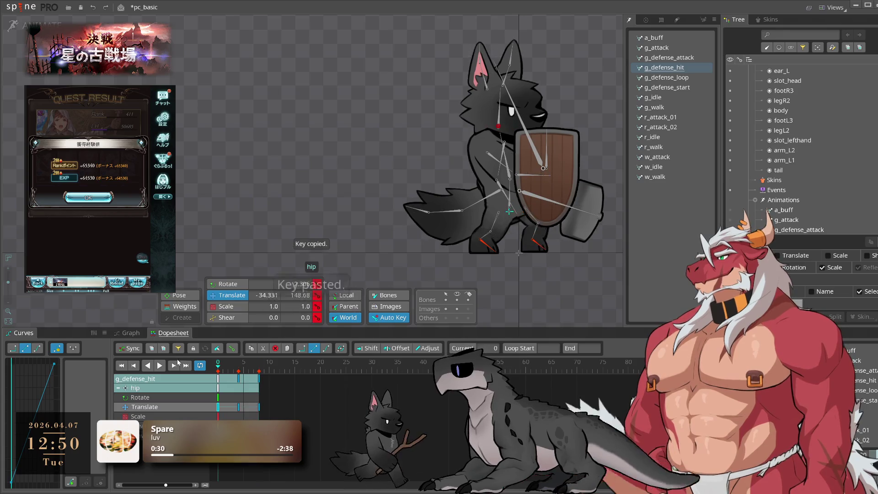
Step: Shift the hip and body to the right at frame 2 and key the position
{"action": "left_click", "coordinate": [243, 370]}
{"action": "mouse_move", "coordinate": [219, 374]}
{"action": "left_mouse_down"}
{"action": "mouse_move", "coordinate": [256, 376]}
{"action": "mouse_move", "coordinate": [224, 383]}
{"action": "mouse_move", "coordinate": [230, 380]}
{"action": "left_mouse_up"}
{"action": "left_click", "coordinate": [228, 371]}
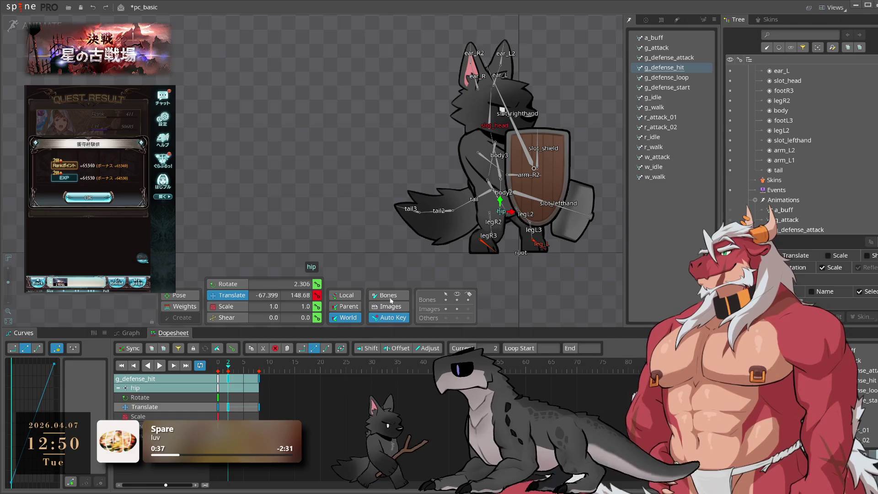
{"action": "left_click_drag", "start_coordinate": [511, 214], "coordinate": [518, 223]}
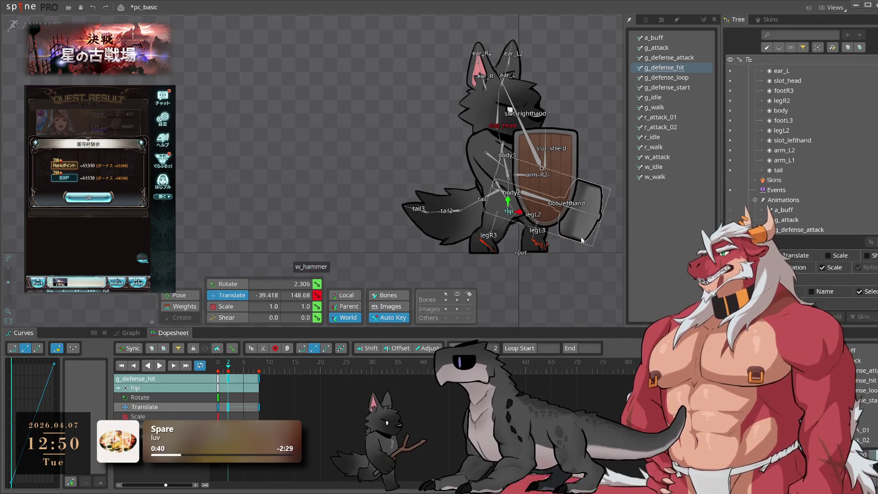
{"action": "key", "text": "k"}
{"action": "left_click", "coordinate": [244, 371]}
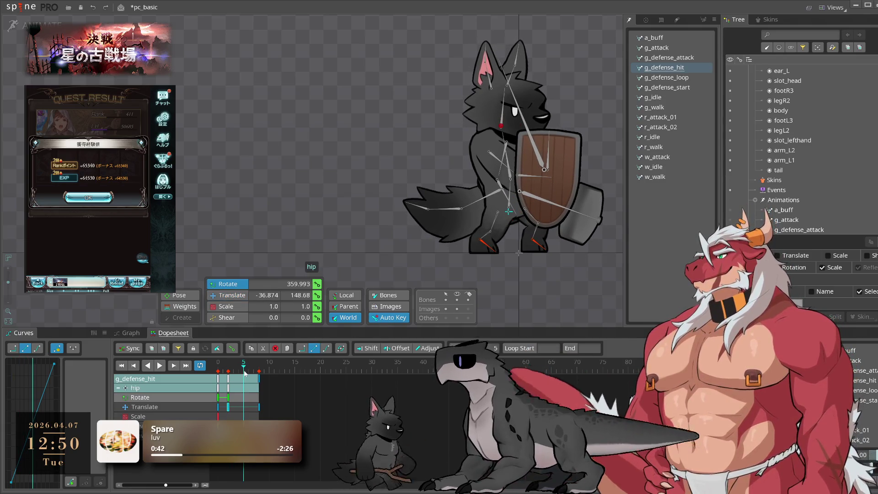
Step: Delete the hip's rotate keys, key its position at frame 5, and preview the opening frames
{"action": "left_click", "coordinate": [227, 402]}
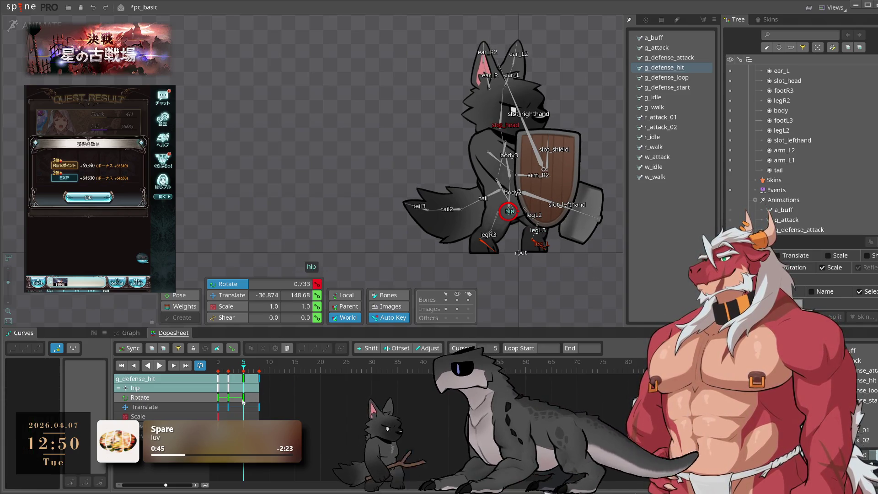
{"action": "key", "text": "Delete"}
{"action": "key", "text": "v"}
{"action": "key", "text": "k"}
{"action": "key", "text": "space"}
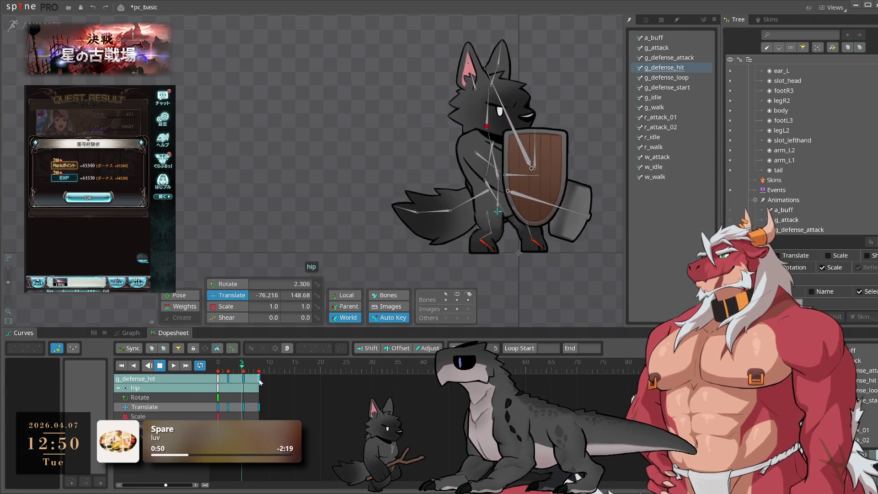
{"action": "left_click", "coordinate": [225, 373]}
{"action": "left_click_drag", "start_coordinate": [225, 373], "coordinate": [241, 379]}
Step: Copy the frame-5 translate key, paste it, and move the pasted key to frame 11
{"action": "left_click", "coordinate": [242, 379]}
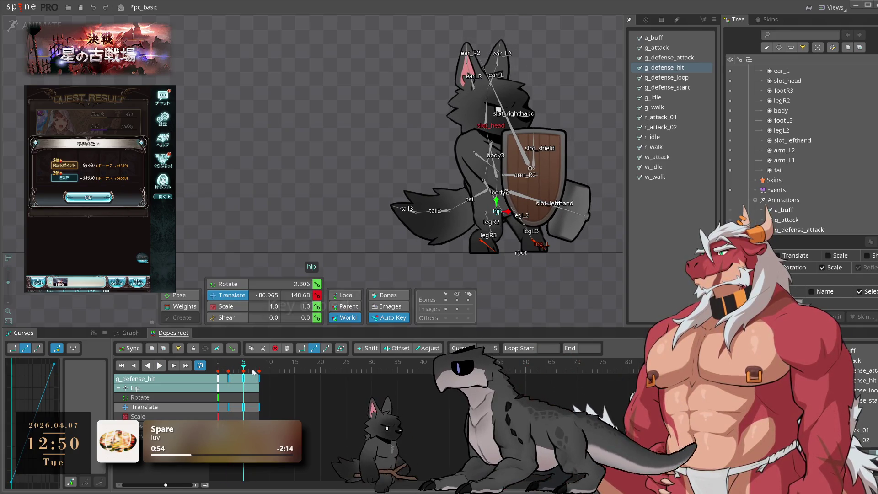
{"action": "key", "text": "ctrl+c"}
{"action": "left_click", "coordinate": [258, 371]}
{"action": "key", "text": "ctrl+v"}
{"action": "left_click_drag", "start_coordinate": [259, 379], "coordinate": [279, 382]}
{"action": "key", "text": "space"}
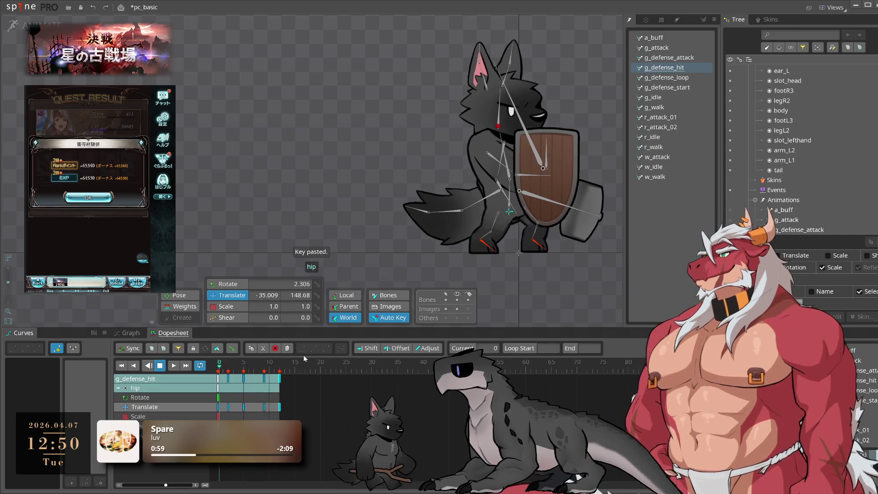
{"action": "key", "text": "space"}
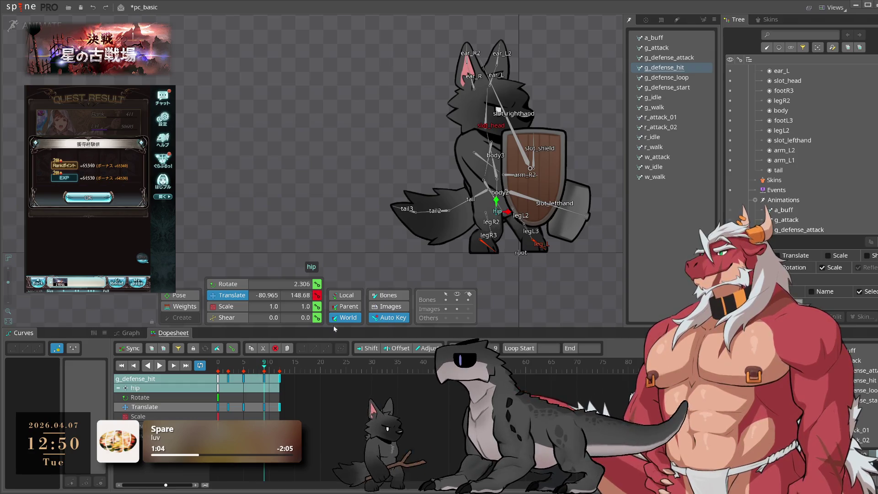
Step: Nudge the hip slightly left and replay the hit motion to check timing
{"action": "left_click_drag", "start_coordinate": [509, 211], "coordinate": [505, 214]}
{"action": "key", "text": "space"}
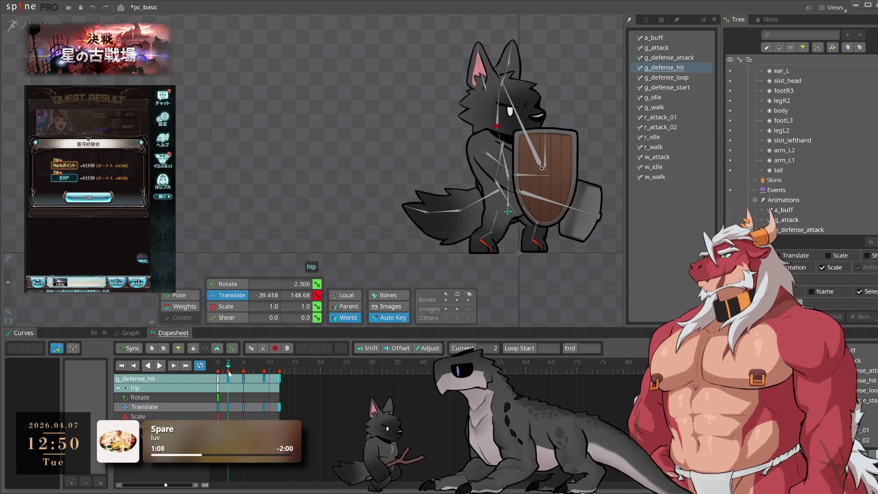
{"action": "left_click", "coordinate": [243, 379]}
{"action": "mouse_move", "coordinate": [259, 390]}
{"action": "left_mouse_down"}
{"action": "mouse_move", "coordinate": [236, 385]}
{"action": "mouse_move", "coordinate": [243, 389]}
{"action": "left_mouse_up"}
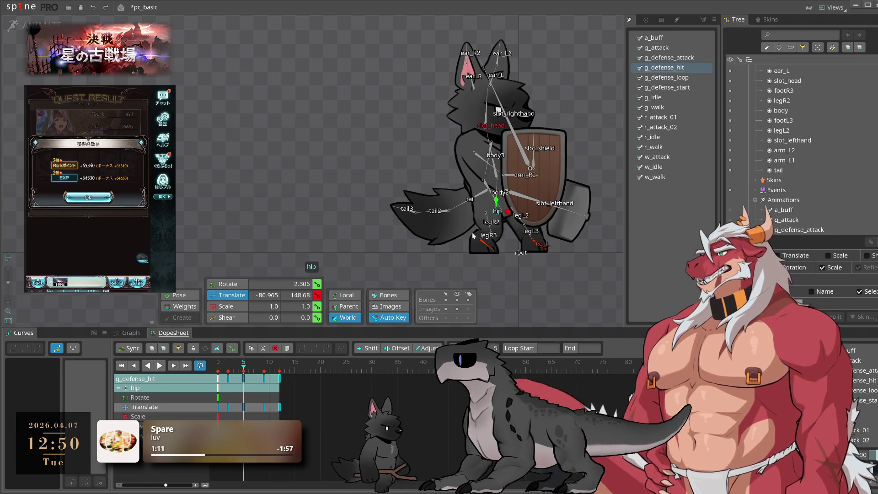
{"action": "key", "text": "space"}
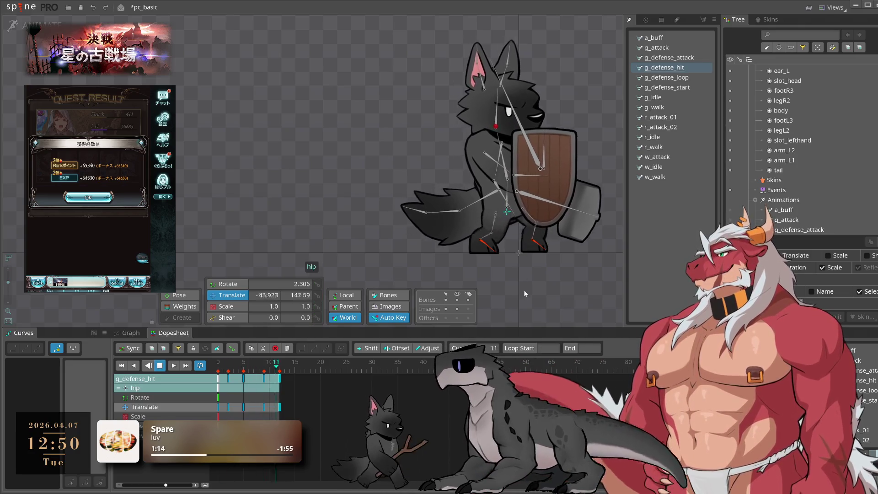
{"action": "key", "text": "space"}
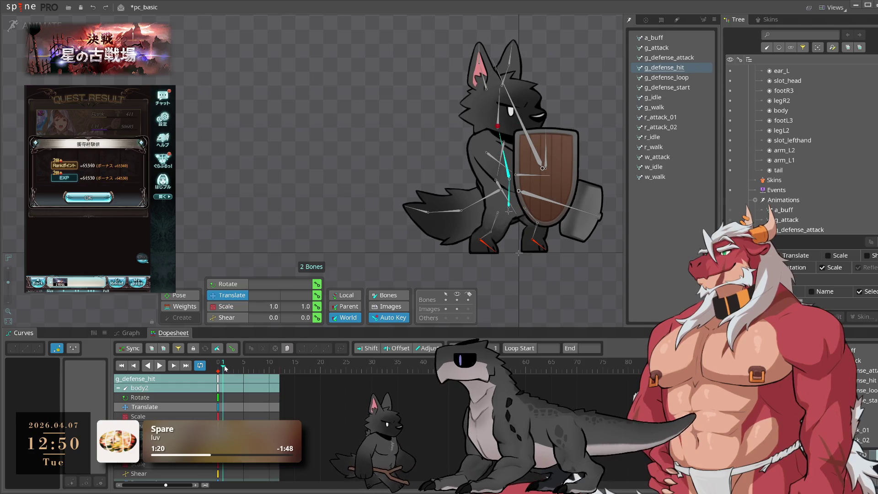
Step: Rotate body2, copy its start pose to frame 12, move the middle key to frame 7, and ease the keys
{"action": "key", "text": "c"}
{"action": "left_click_drag", "start_coordinate": [492, 296], "coordinate": [593, 285]}
{"action": "key", "text": "period"}
{"action": "key", "text": "period"}
{"action": "key", "text": "period"}
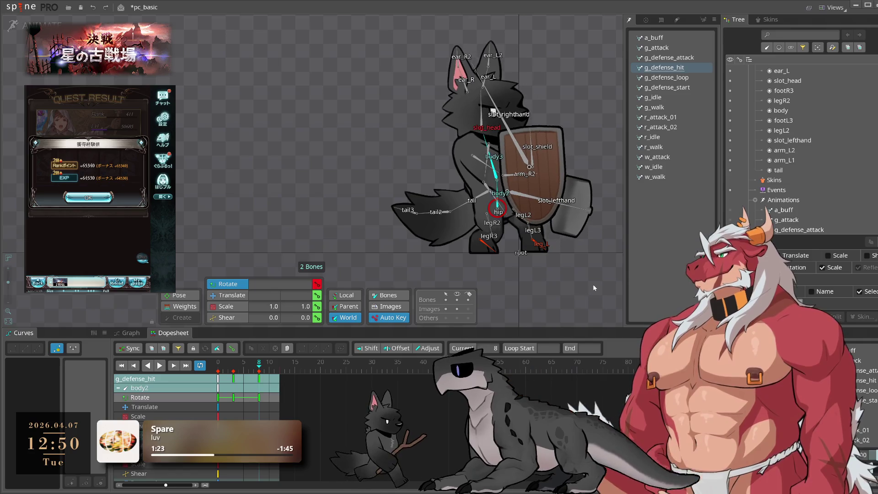
{"action": "left_click", "coordinate": [218, 397]}
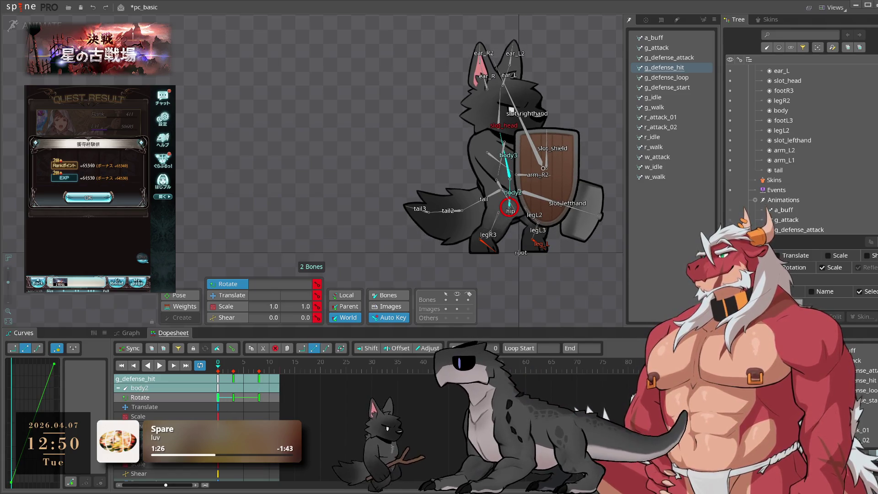
{"action": "left_click", "coordinate": [279, 377]}
{"action": "key", "text": "ctrl+v"}
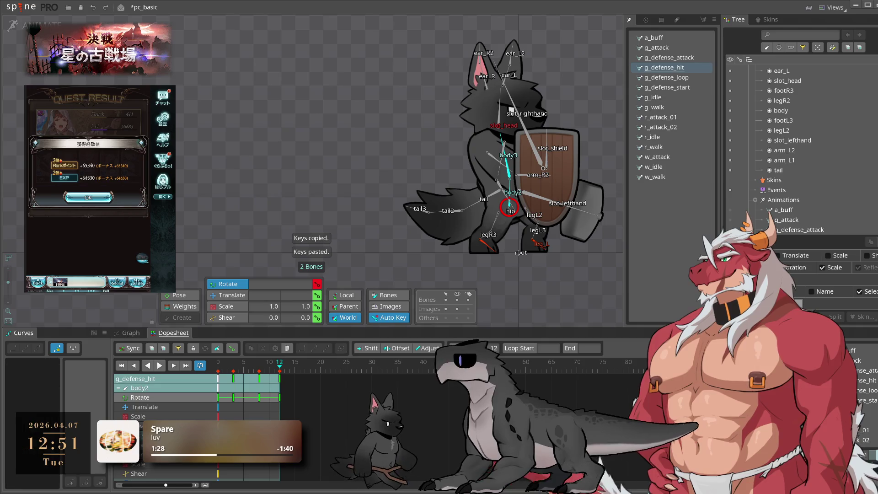
{"action": "left_click_drag", "start_coordinate": [259, 397], "coordinate": [254, 398]}
{"action": "left_click_drag", "start_coordinate": [362, 451], "coordinate": [48, 355]}
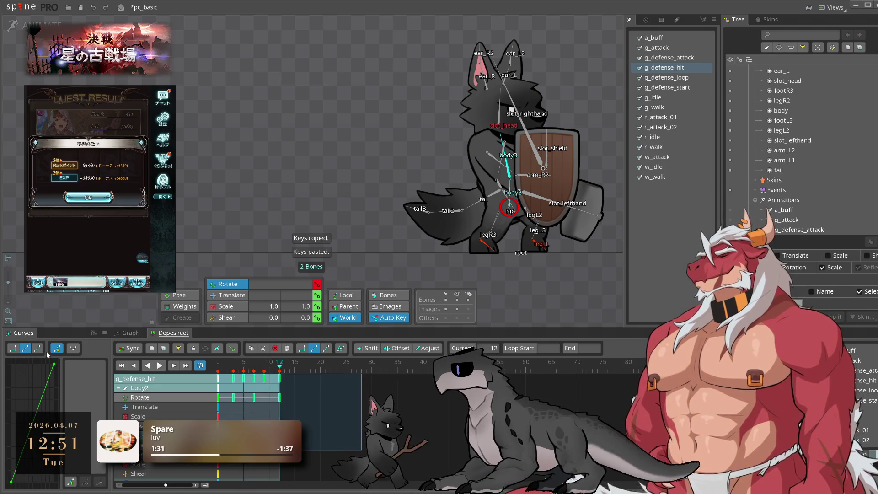
{"action": "left_click", "coordinate": [37, 349]}
{"action": "left_click", "coordinate": [160, 365]}
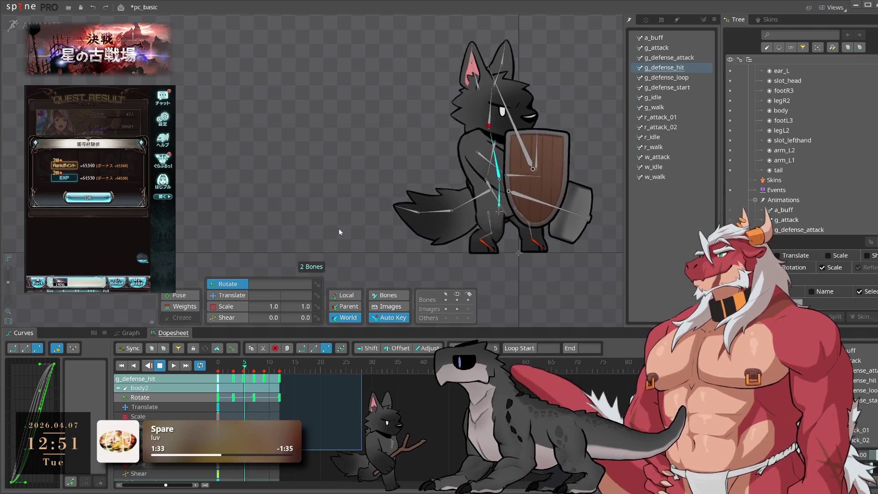
{"action": "left_click", "coordinate": [488, 105]}
Step: Tilt the head at frame 8 and copy its frame-0 pose to frame 12
{"action": "left_click", "coordinate": [247, 371]}
{"action": "left_click", "coordinate": [258, 372]}
{"action": "mouse_move", "coordinate": [495, 284]}
{"action": "left_mouse_down"}
{"action": "mouse_move", "coordinate": [559, 298]}
{"action": "mouse_move", "coordinate": [553, 311]}
{"action": "left_mouse_up"}
{"action": "left_click", "coordinate": [218, 388]}
{"action": "key", "text": "ctrl+c"}
{"action": "left_click", "coordinate": [279, 365]}
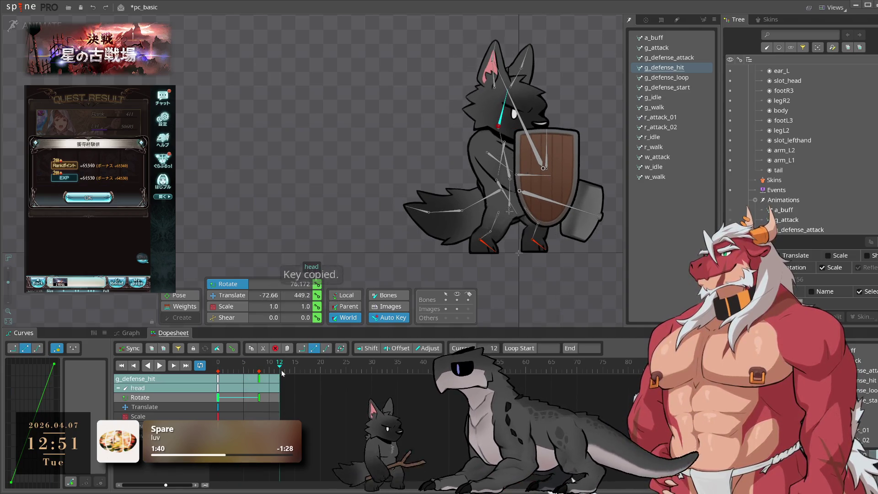
{"action": "key", "text": "ctrl+v"}
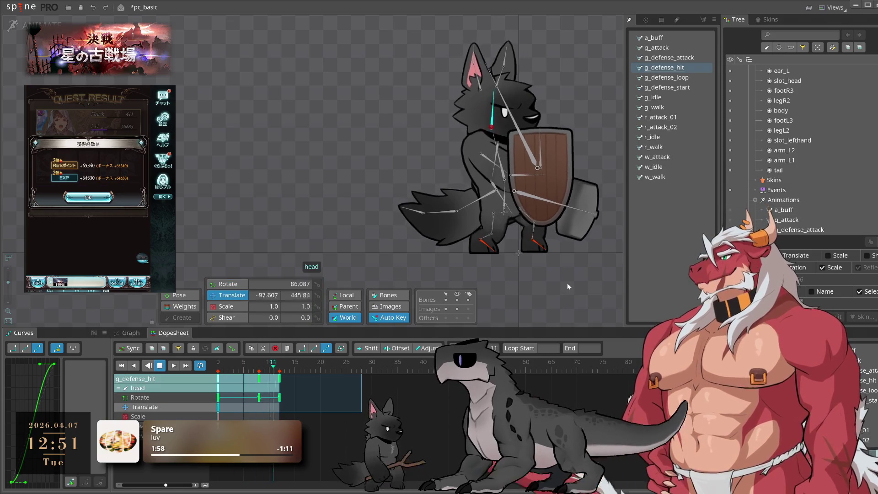
Step: Swing the three tail bones upward at frame 4 and paste their starting pose at frame 12
{"action": "key", "text": "v"}
{"action": "left_click", "coordinate": [475, 206]}
{"action": "left_click", "coordinate": [462, 209], "text": "ctrl"}
{"action": "left_click", "coordinate": [428, 212], "text": "ctrl"}
{"action": "left_click_drag", "start_coordinate": [221, 369], "coordinate": [241, 369]}
{"action": "key", "text": "c"}
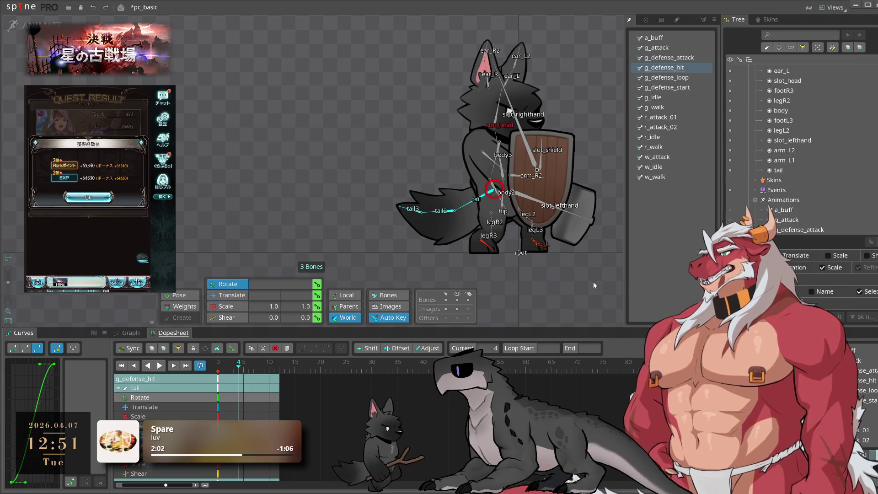
{"action": "left_click_drag", "start_coordinate": [590, 283], "coordinate": [578, 313]}
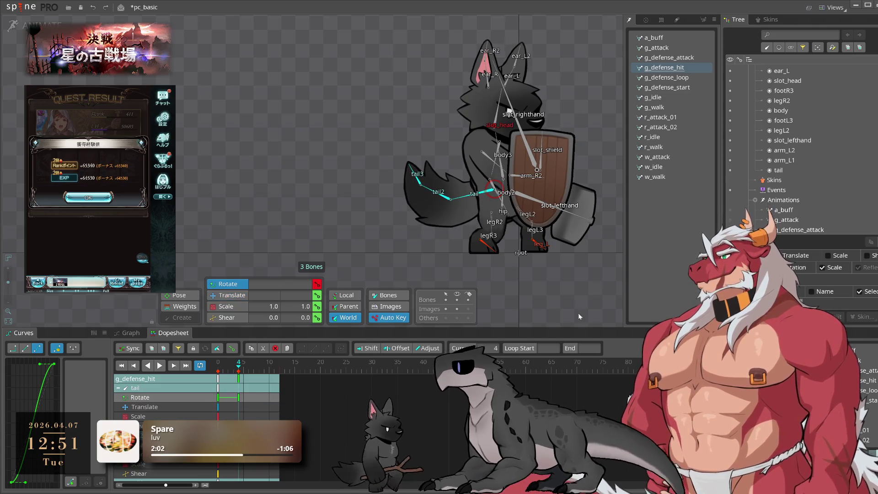
{"action": "left_click", "coordinate": [226, 399]}
{"action": "scroll", "coordinate": [231, 416], "scroll_direction": "down", "scroll_amount": 3}
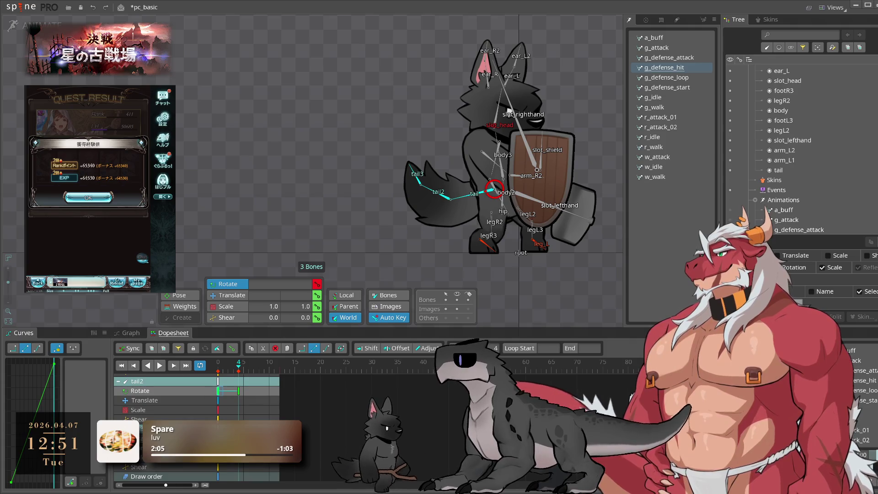
{"action": "key", "text": "ctrl+v"}
{"action": "scroll", "coordinate": [229, 398], "scroll_direction": "up", "scroll_amount": 3}
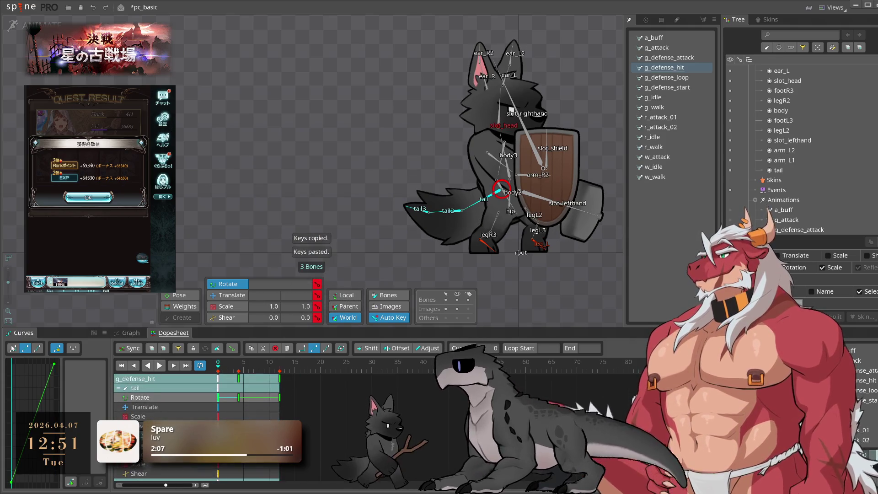
{"action": "key", "text": "space"}
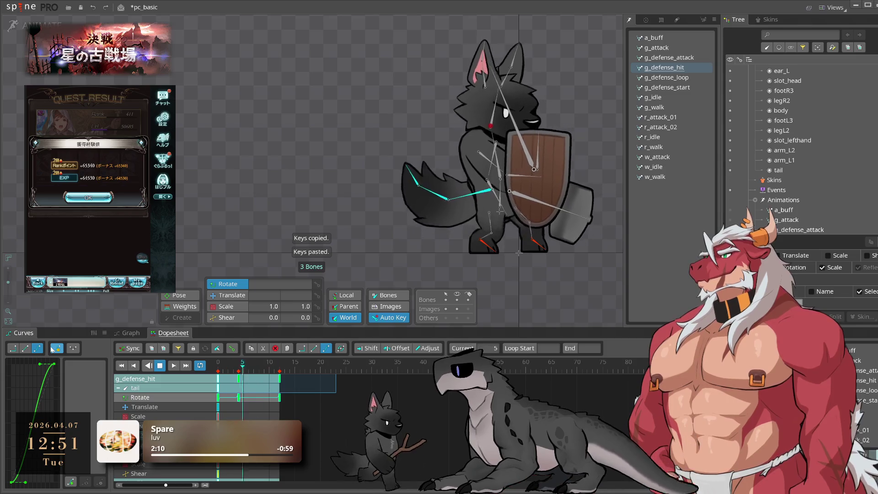
{"action": "key", "text": "space"}
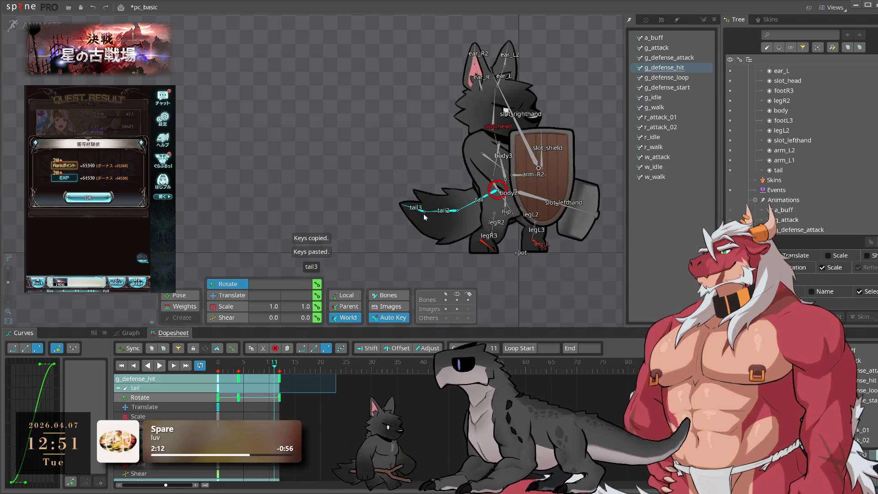
Step: Bend tail2 further at frame 6 and delay tail3's upswing key for follow-through
{"action": "left_click", "coordinate": [451, 211]}
{"action": "left_click", "coordinate": [249, 404]}
{"action": "left_click_drag", "start_coordinate": [453, 215], "coordinate": [443, 200]}
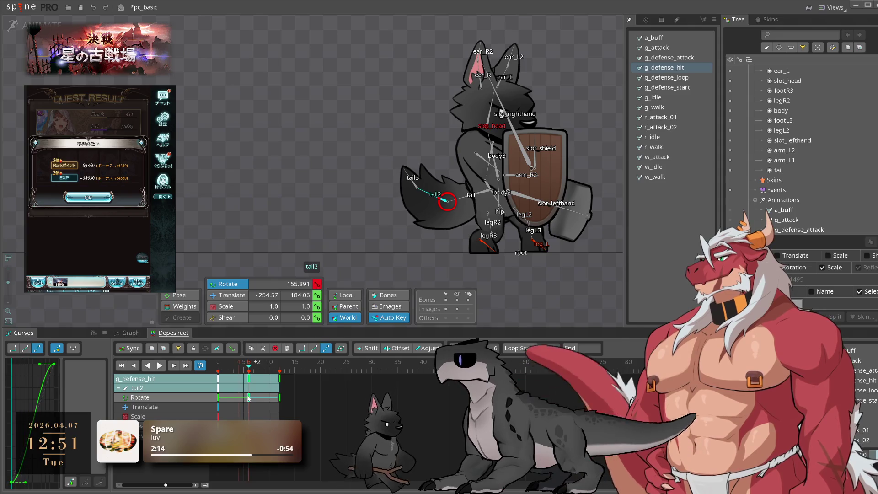
{"action": "left_click", "coordinate": [414, 186]}
{"action": "left_click_drag", "start_coordinate": [239, 397], "coordinate": [264, 399]}
{"action": "key", "text": "space"}
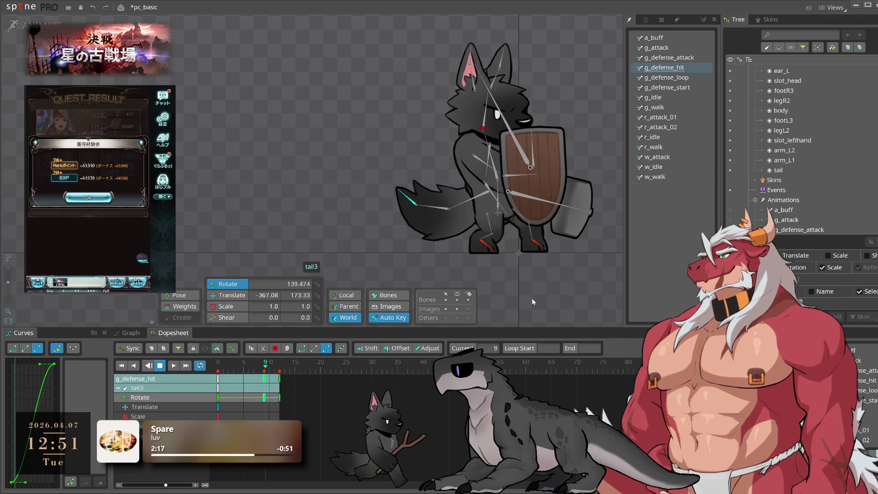
{"action": "left_click_drag", "start_coordinate": [565, 284], "coordinate": [515, 297]}
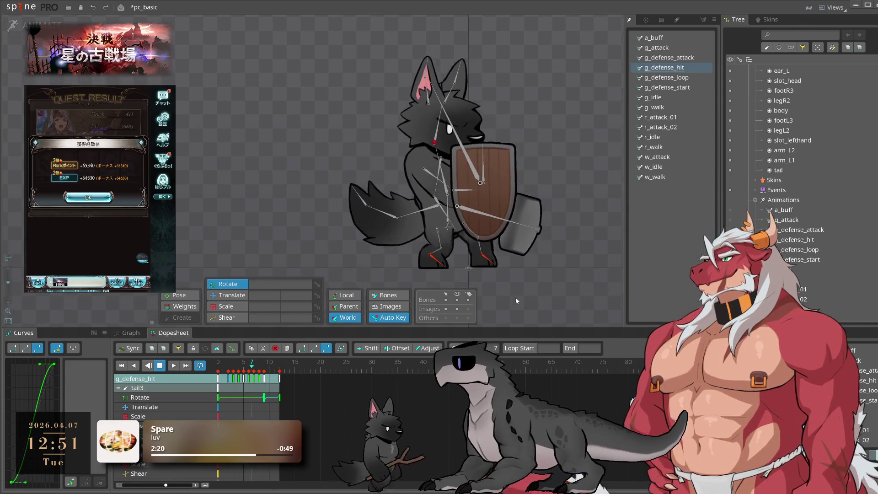
{"action": "key", "text": "space"}
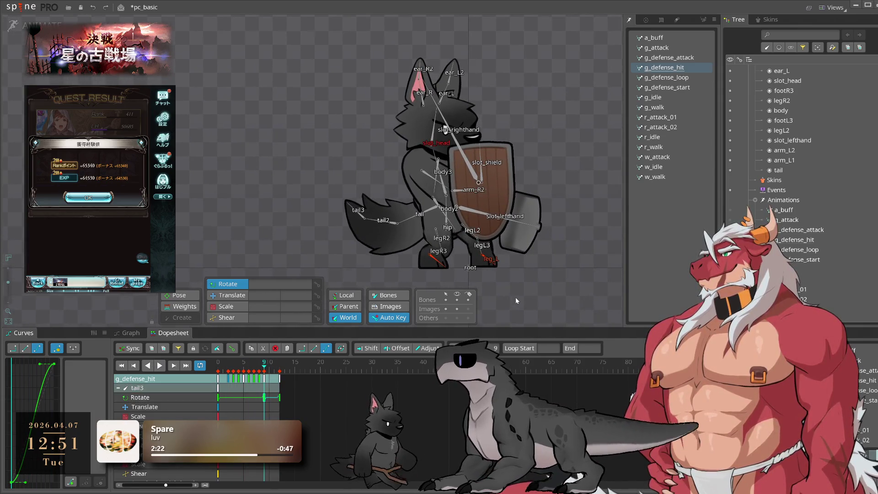
{"action": "left_click", "coordinate": [430, 177]}
Step: Push arm_R1 forward at frame 3 and rotate it at frame 9
{"action": "left_click", "coordinate": [229, 368]}
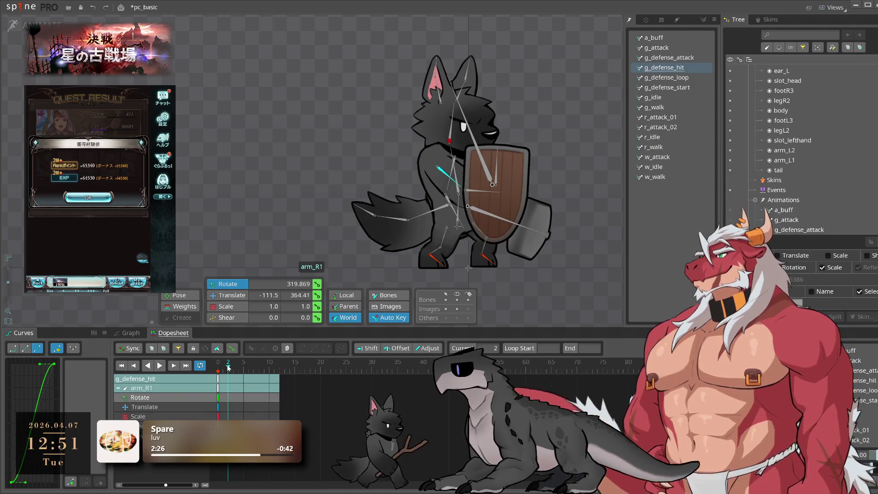
{"action": "left_click_drag", "start_coordinate": [228, 367], "coordinate": [234, 367]}
{"action": "left_click", "coordinate": [228, 295]}
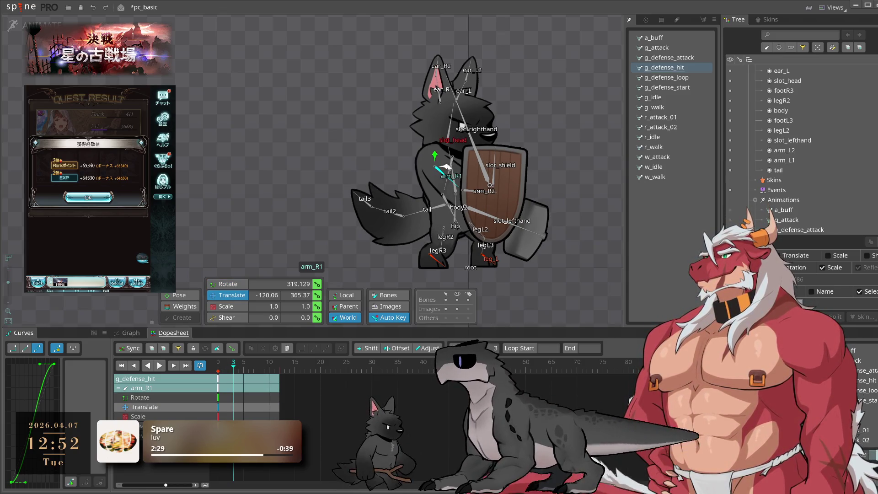
{"action": "left_click_drag", "start_coordinate": [448, 167], "coordinate": [452, 169]}
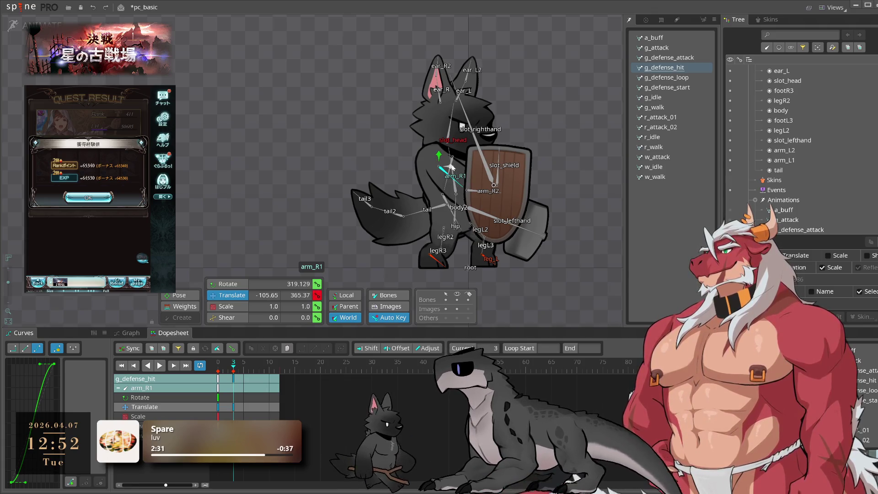
{"action": "left_click", "coordinate": [264, 366]}
{"action": "key", "text": "c"}
{"action": "left_click_drag", "start_coordinate": [575, 191], "coordinate": [577, 160]}
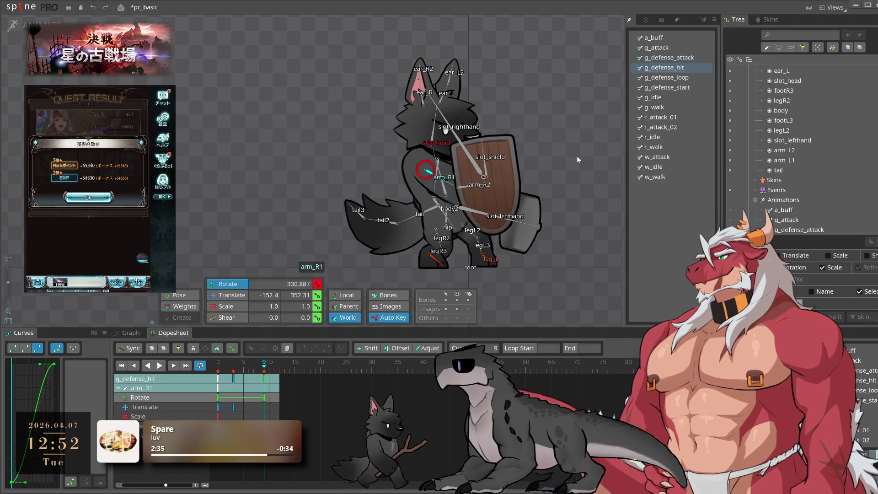
Step: Paste arm_R1's frame 0 pose at frame 12, switch the frame 5 keys to a bezier curve, and preview
{"action": "left_click", "coordinate": [217, 397]}
{"action": "left_click", "coordinate": [284, 366]}
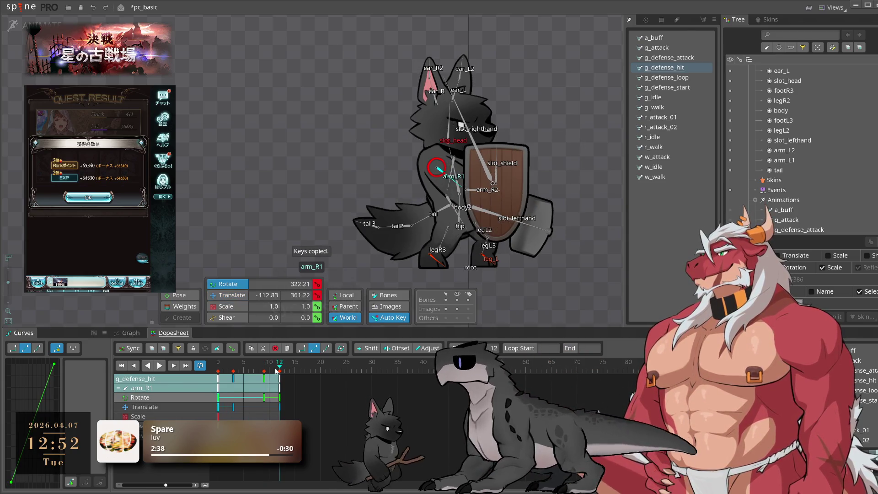
{"action": "key", "text": "ctrl+v"}
{"action": "left_click", "coordinate": [244, 369]}
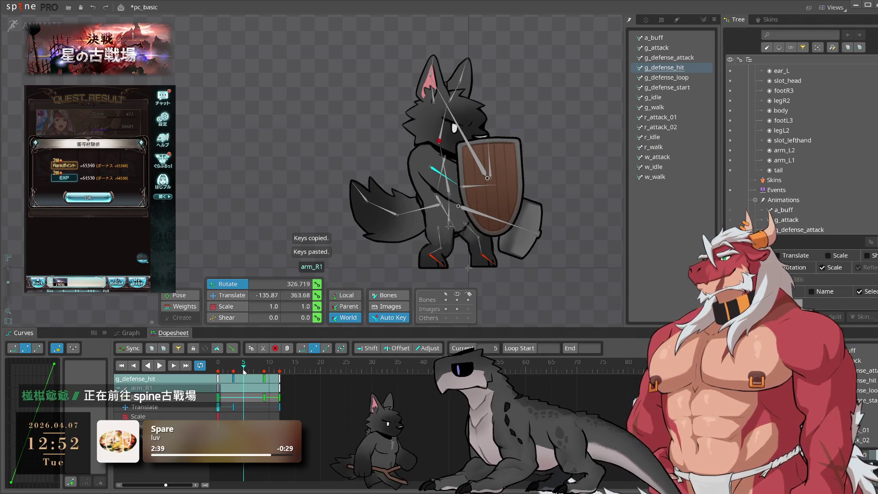
{"action": "left_click", "coordinate": [38, 348]}
{"action": "key", "text": "space"}
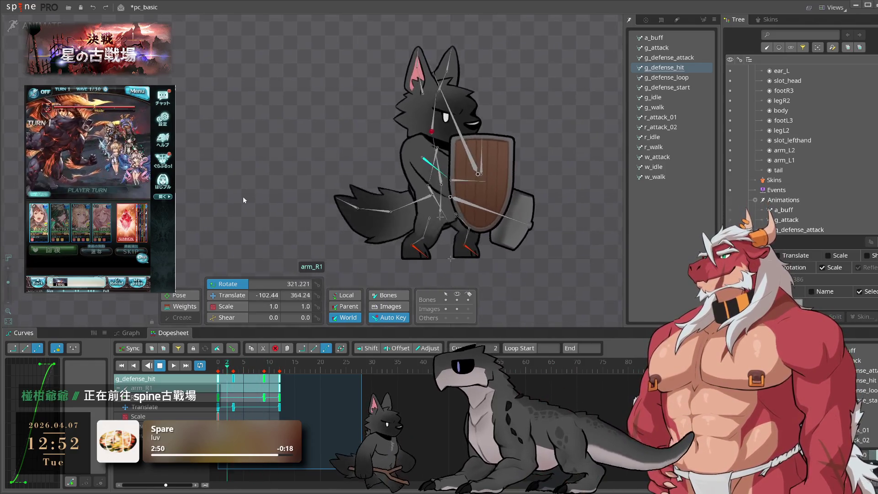
{"action": "left_click", "coordinate": [243, 197]}
{"action": "key", "text": "space"}
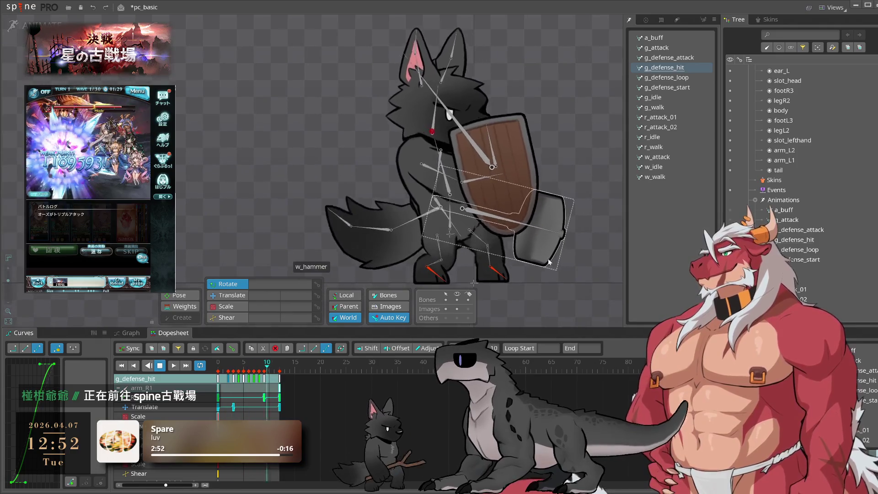
Step: Reposition arm_L1 at frame 3 and arm_R1 at frame 8, then preview the arms
{"action": "left_click", "coordinate": [432, 170]}
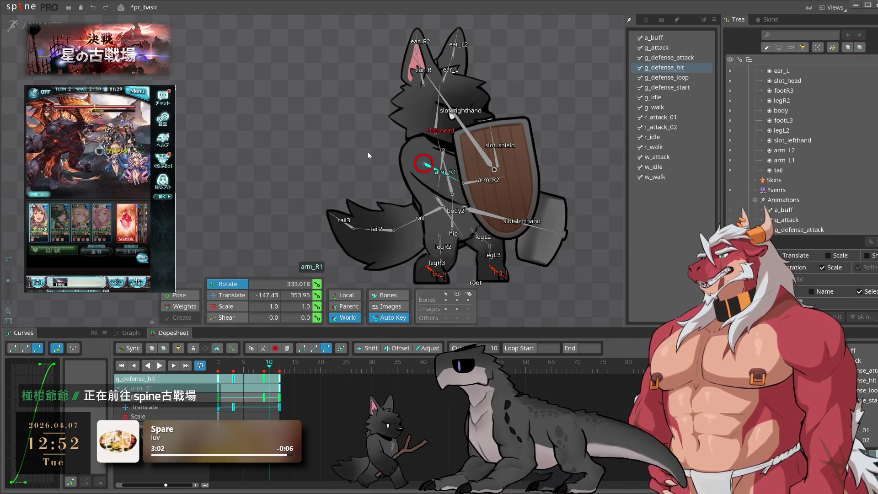
{"action": "left_click", "coordinate": [233, 364]}
{"action": "left_click_drag", "start_coordinate": [233, 364], "coordinate": [233, 372]}
{"action": "key", "text": "t"}
{"action": "left_click_drag", "start_coordinate": [418, 187], "coordinate": [424, 187]}
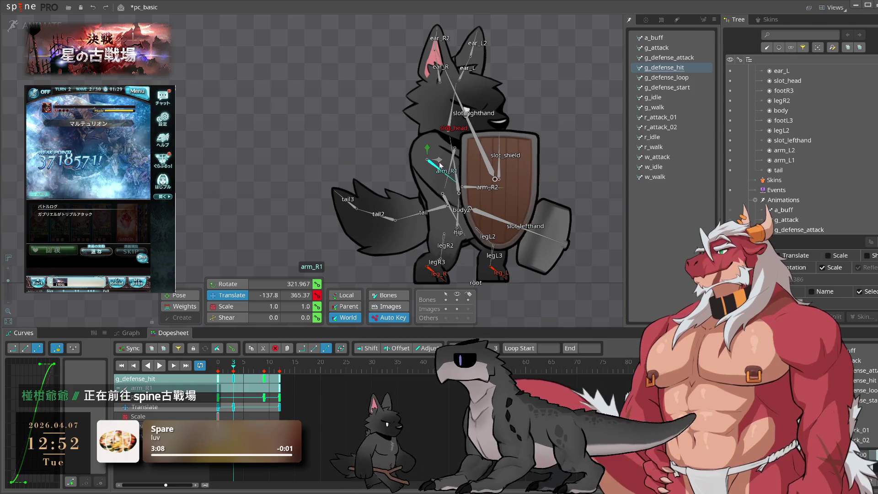
{"action": "left_click", "coordinate": [244, 372]}
{"action": "left_click", "coordinate": [258, 371]}
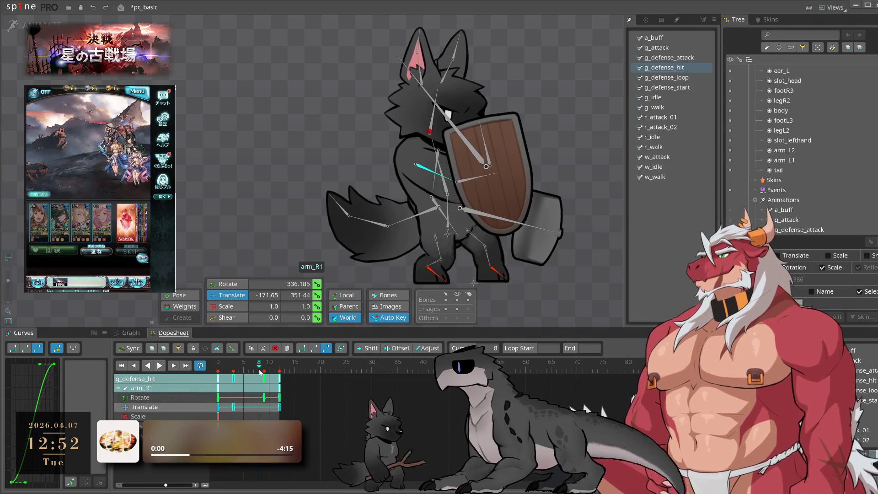
{"action": "left_click_drag", "start_coordinate": [425, 168], "coordinate": [430, 166]}
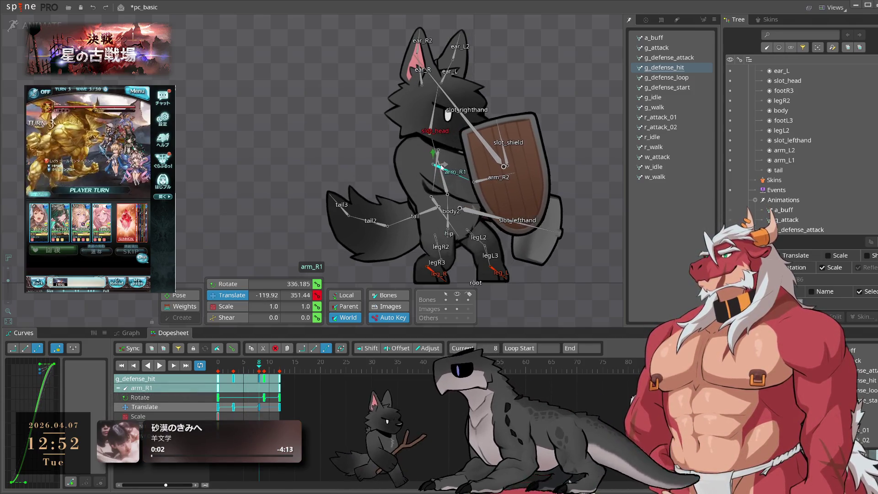
{"action": "key", "text": "space"}
{"action": "left_click", "coordinate": [591, 187]}
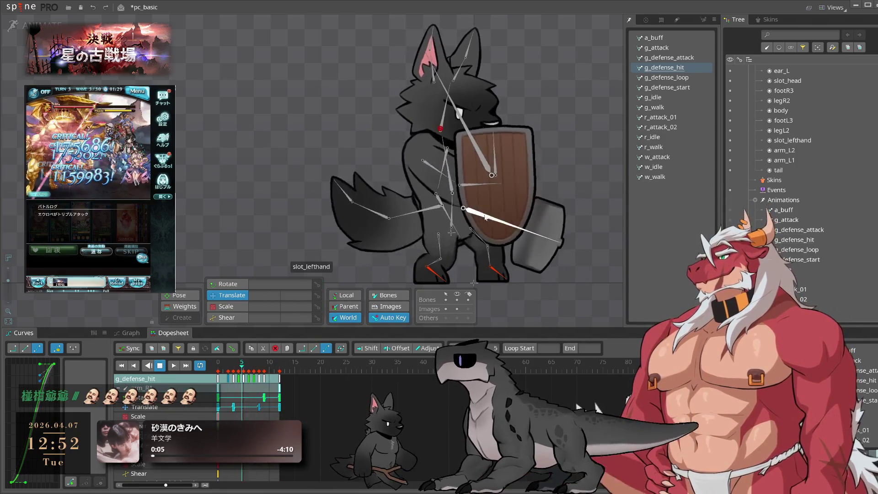
{"action": "key", "text": "space"}
Step: Rotate arm_R2 at frame 5 so the shield swings outward
{"action": "left_click", "coordinate": [477, 187]}
{"action": "left_click", "coordinate": [223, 368]}
{"action": "left_click_drag", "start_coordinate": [223, 370], "coordinate": [244, 377]}
{"action": "key", "text": "c"}
{"action": "mouse_move", "coordinate": [569, 167]}
{"action": "left_mouse_down"}
{"action": "mouse_move", "coordinate": [530, 92]}
{"action": "mouse_move", "coordinate": [598, 183]}
{"action": "left_mouse_up"}
Step: Key arm_R2 at frame 9 and paste its rotation key at frame 12, then preview
{"action": "left_click", "coordinate": [264, 369]}
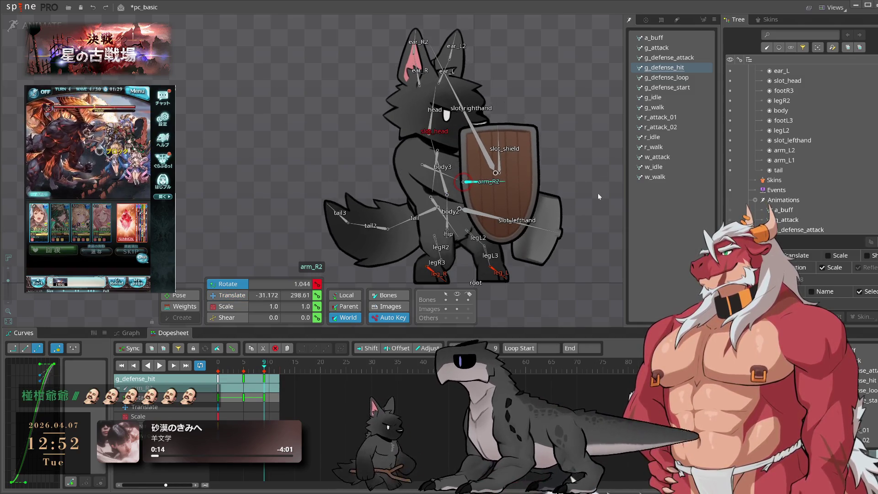
{"action": "key", "text": "ctrl+c"}
{"action": "left_click", "coordinate": [281, 364]}
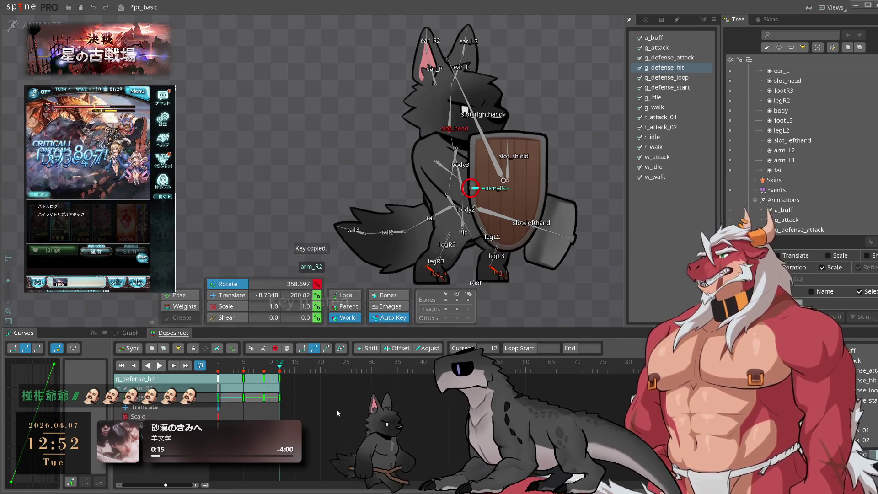
{"action": "key", "text": "ctrl+v"}
{"action": "key", "text": "space"}
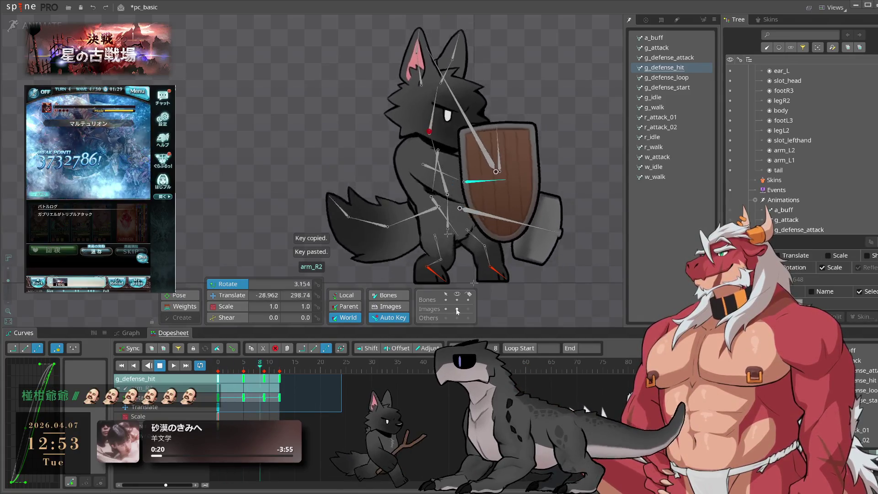
Step: Box-select all hit animation keys and compress them to end near frame 10, then replay
{"action": "scroll", "coordinate": [490, 240], "scroll_direction": "down", "scroll_amount": 1}
{"action": "left_click_drag", "start_coordinate": [491, 238], "coordinate": [579, 290]}
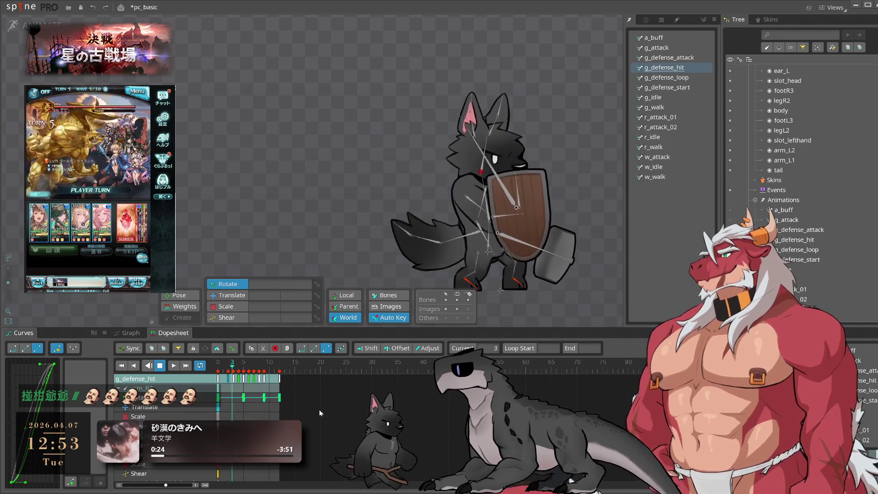
{"action": "left_click_drag", "start_coordinate": [325, 402], "coordinate": [217, 374]}
{"action": "left_click_drag", "start_coordinate": [325, 387], "coordinate": [316, 386]}
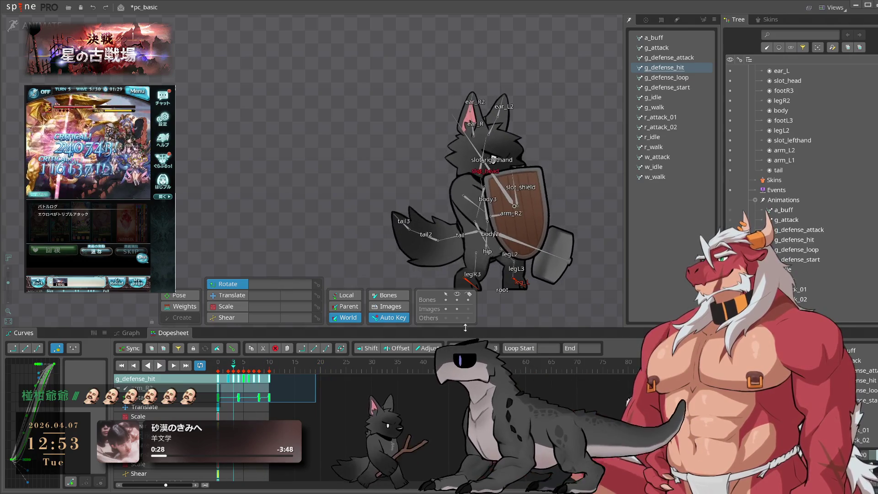
{"action": "left_click", "coordinate": [236, 371]}
{"action": "mouse_move", "coordinate": [235, 371]}
{"action": "left_mouse_down"}
{"action": "mouse_move", "coordinate": [267, 368]}
{"action": "mouse_move", "coordinate": [242, 382]}
{"action": "left_mouse_up"}
{"action": "key", "text": "space"}
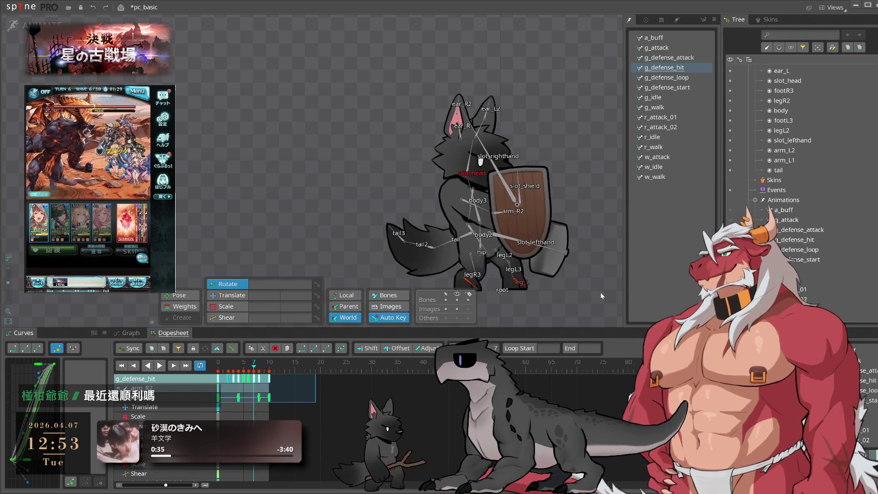
Step: Select the four ear bones and rotate them back at frame 5
{"action": "left_click", "coordinate": [465, 134]}
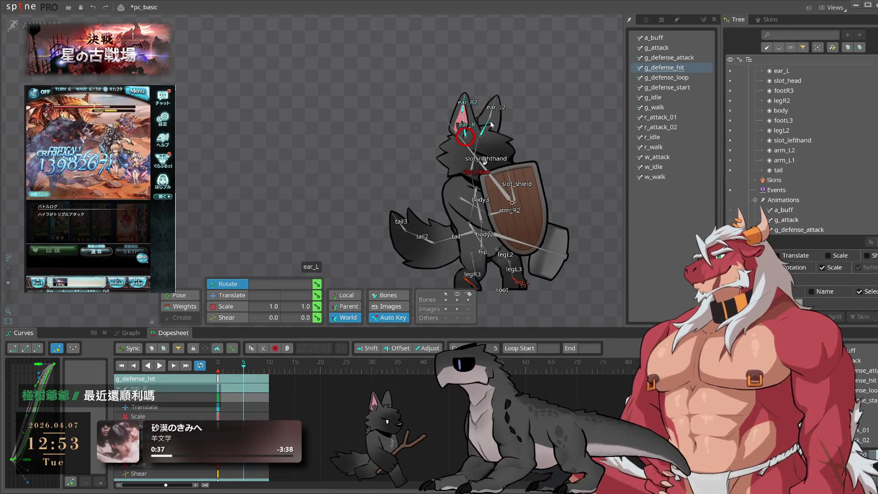
{"action": "left_click", "coordinate": [465, 110], "text": "ctrl"}
{"action": "left_click", "coordinate": [486, 122], "text": "ctrl"}
{"action": "left_click", "coordinate": [491, 105], "text": "ctrl"}
{"action": "left_click_drag", "start_coordinate": [576, 109], "coordinate": [577, 156]}
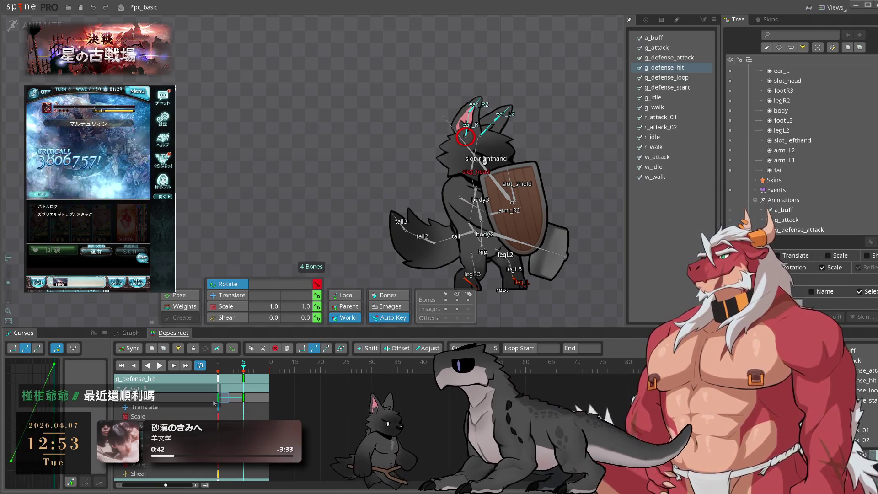
{"action": "scroll", "coordinate": [224, 407], "scroll_direction": "down", "scroll_amount": 3}
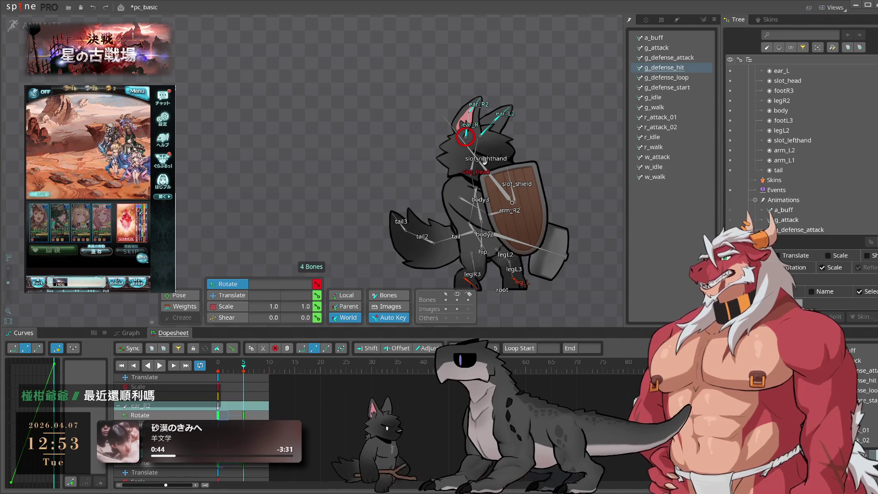
{"action": "scroll", "coordinate": [225, 407], "scroll_direction": "down", "scroll_amount": 3}
Step: Copy the ears' frame 0 rest keys and paste them at frame 10
{"action": "key", "text": "ctrl+c"}
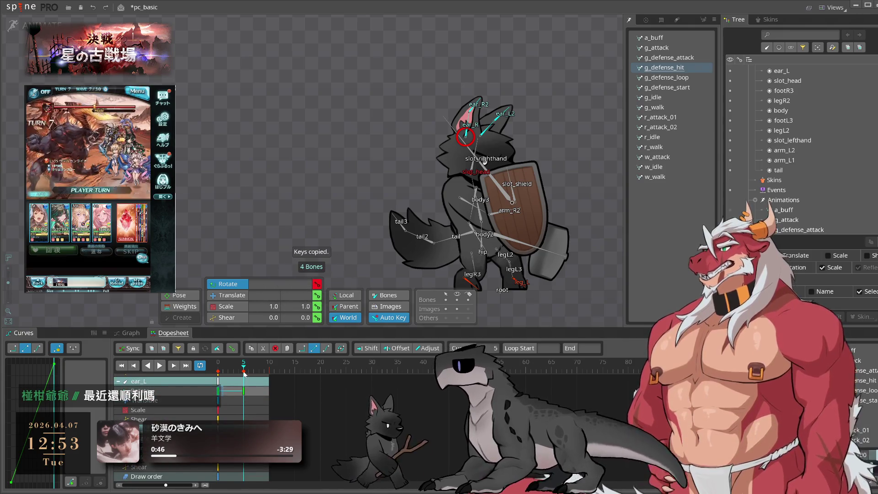
{"action": "left_click", "coordinate": [218, 369]}
{"action": "scroll", "coordinate": [243, 402], "scroll_direction": "up", "scroll_amount": 3}
{"action": "left_click", "coordinate": [269, 369]}
{"action": "key", "text": "ctrl+v"}
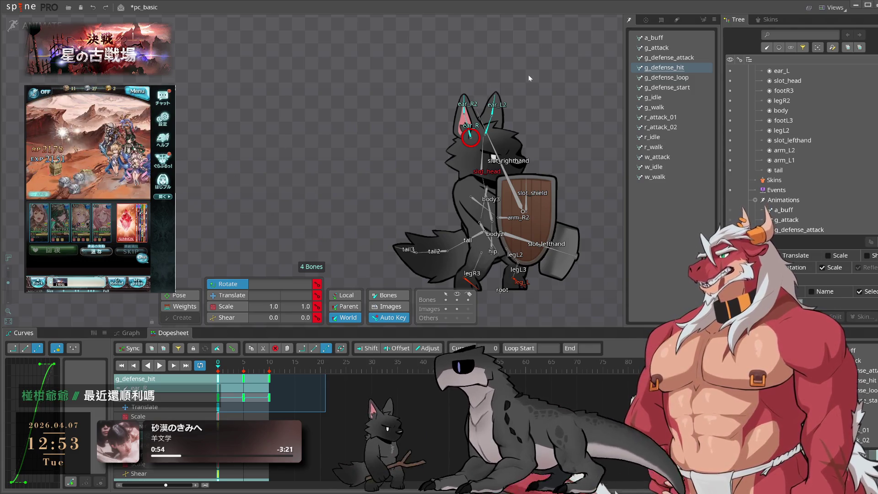
Step: Select the ear bones and their keys around frames 3 to 6, then play to check the ears
{"action": "left_click", "coordinate": [492, 110]}
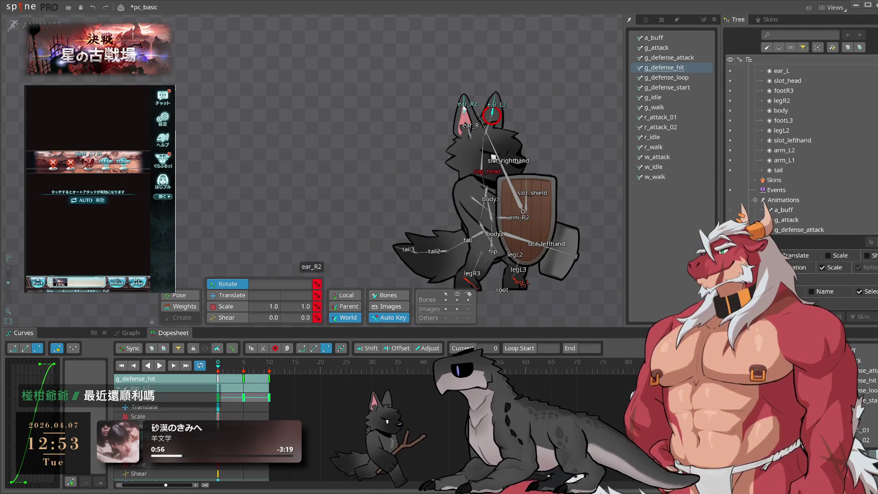
{"action": "left_click", "coordinate": [463, 109], "text": "ctrl"}
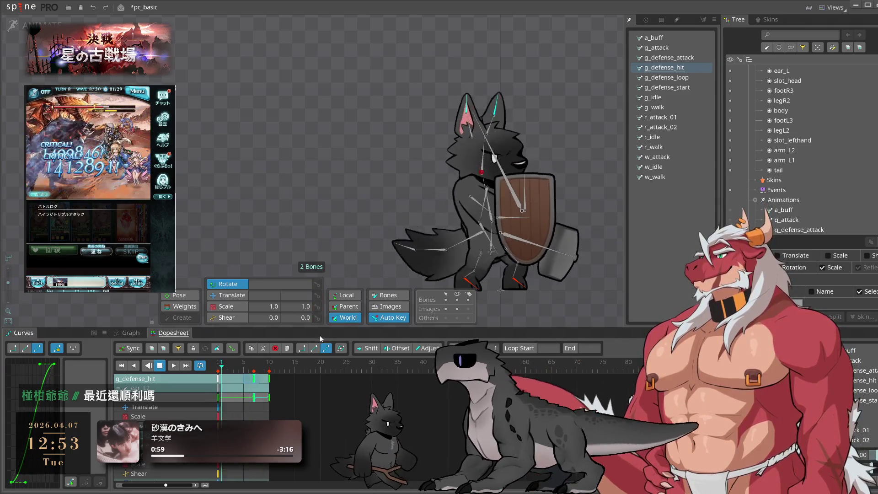
{"action": "left_click", "coordinate": [493, 129]}
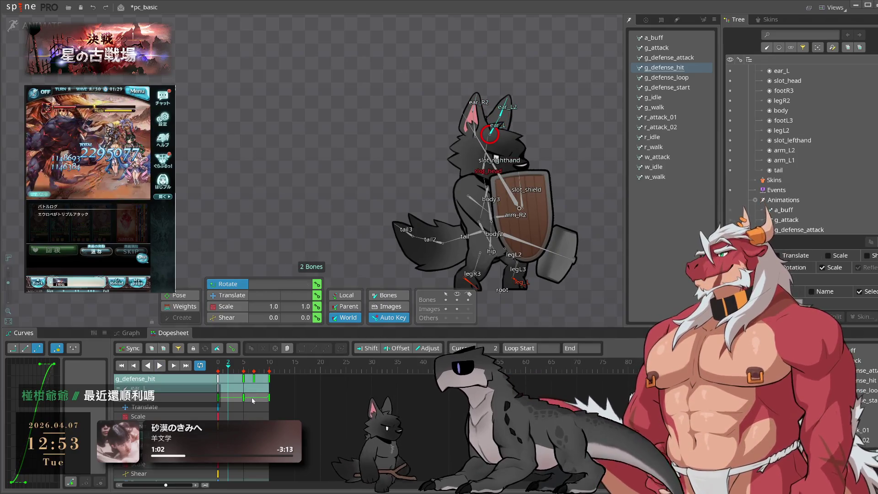
{"action": "left_click_drag", "start_coordinate": [255, 401], "coordinate": [233, 385]}
{"action": "key", "text": "space"}
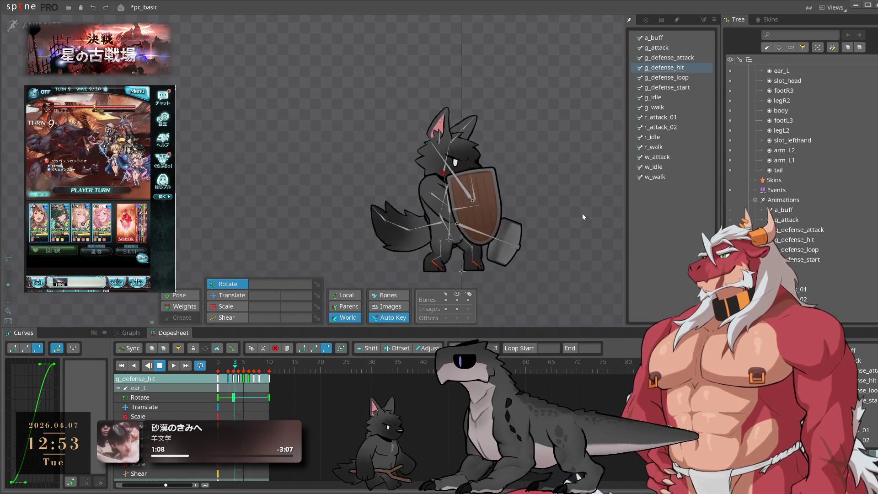
Step: Save the project and select the g_defense_loop animation
{"action": "key", "text": "ctrl+s"}
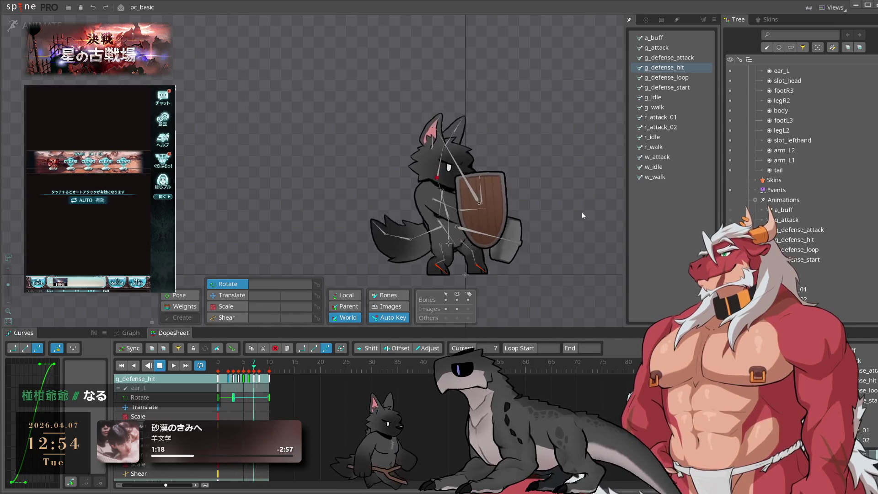
{"action": "left_click", "coordinate": [682, 81]}
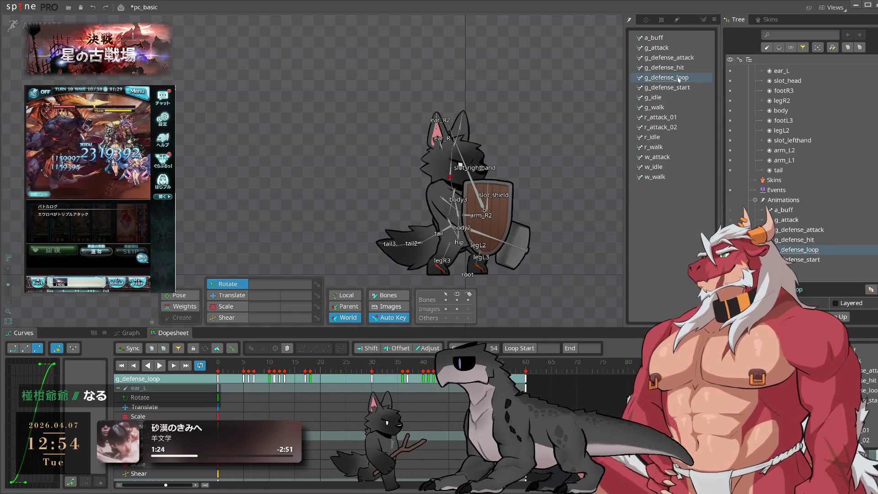
{"action": "left_click", "coordinate": [678, 88]}
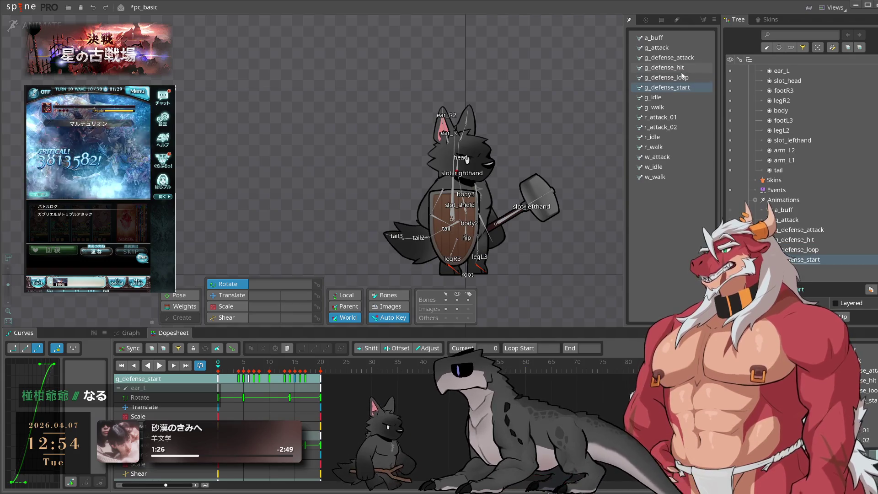
{"action": "left_click", "coordinate": [673, 78]}
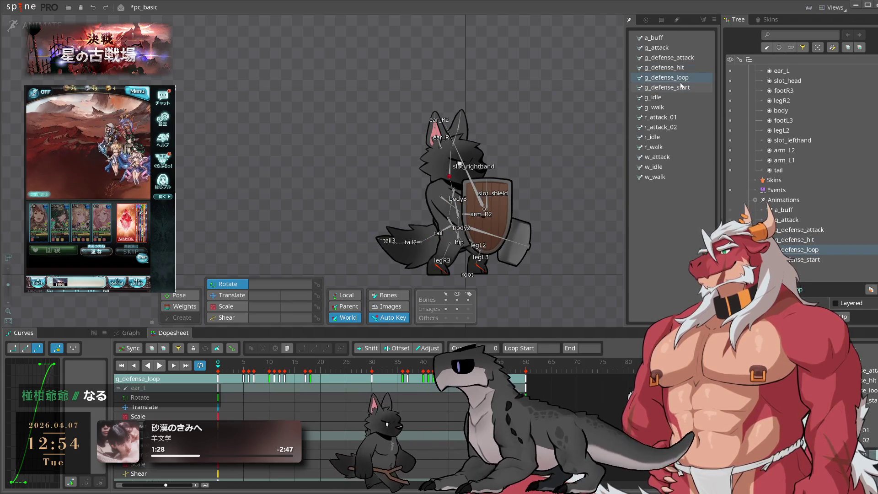
Step: Duplicate g_defense_loop and rename the copy to g_defense_end
{"action": "key", "text": "ctrl+d"}
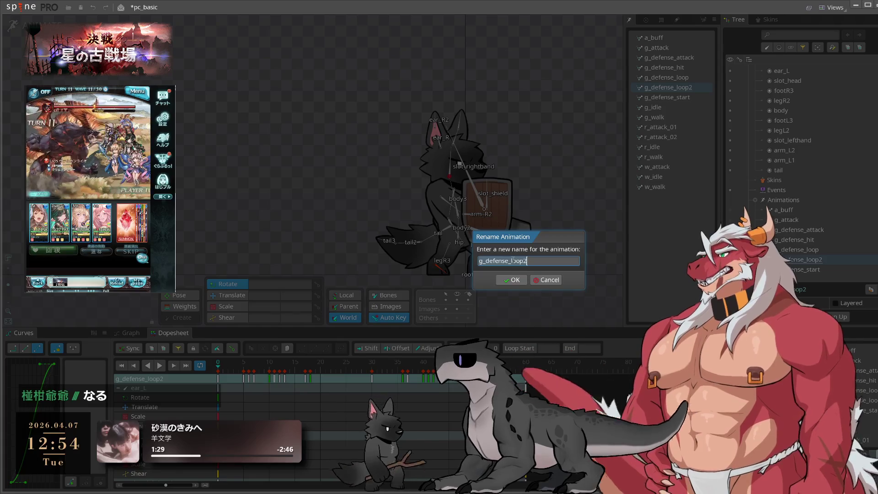
{"action": "key", "text": "BackSpace"}
{"action": "key", "text": "BackSpace"}
{"action": "key", "text": "BackSpace"}
{"action": "type", "text": "end"}
{"action": "key", "text": "Return"}
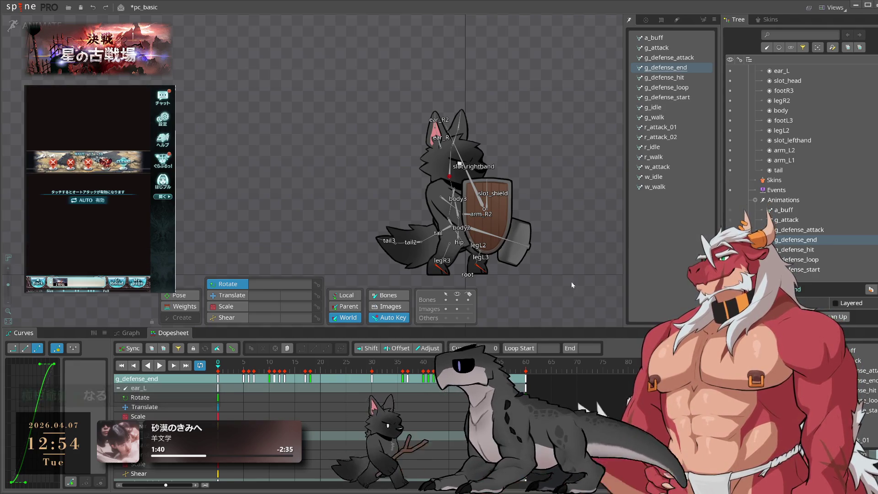
Step: Delete all existing keys in g_defense_end
{"action": "left_click_drag", "start_coordinate": [476, 409], "coordinate": [236, 371]}
{"action": "key", "text": "Delete"}
{"action": "left_click", "coordinate": [269, 362]}
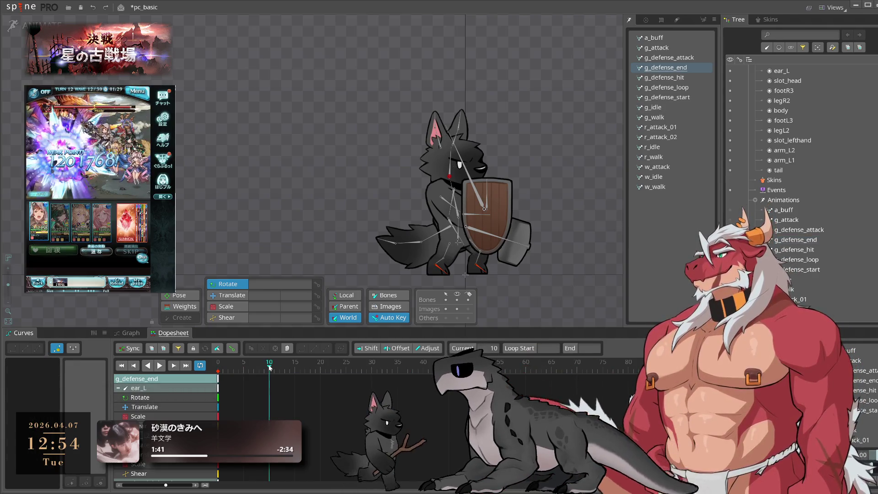
Step: Paste g_defense_start's keys into g_defense_end starting at frame 10, then preview it
{"action": "left_click", "coordinate": [693, 94]}
{"action": "key", "text": "ctrl+c"}
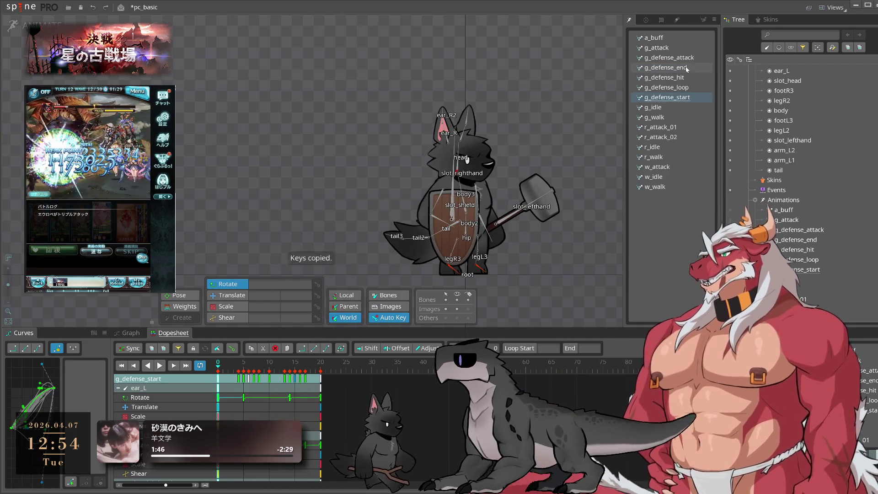
{"action": "left_click", "coordinate": [666, 67]}
{"action": "left_click", "coordinate": [270, 362]}
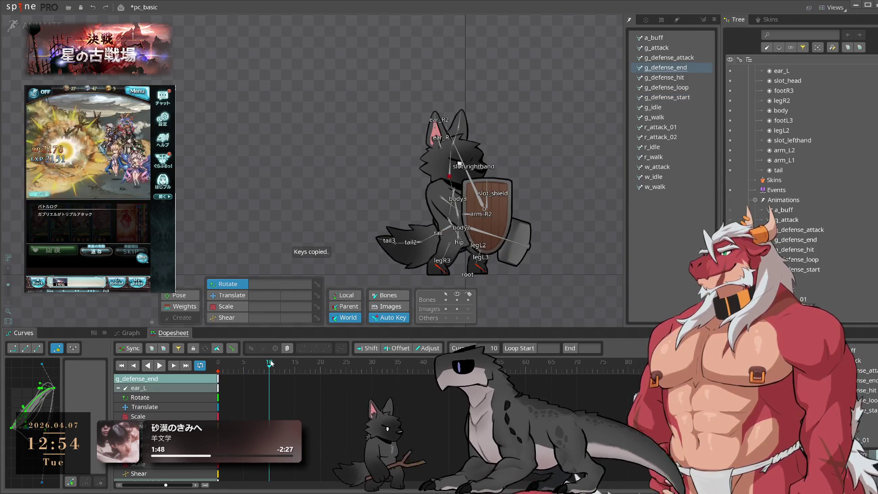
{"action": "key", "text": "ctrl+v"}
{"action": "left_click", "coordinate": [685, 101]}
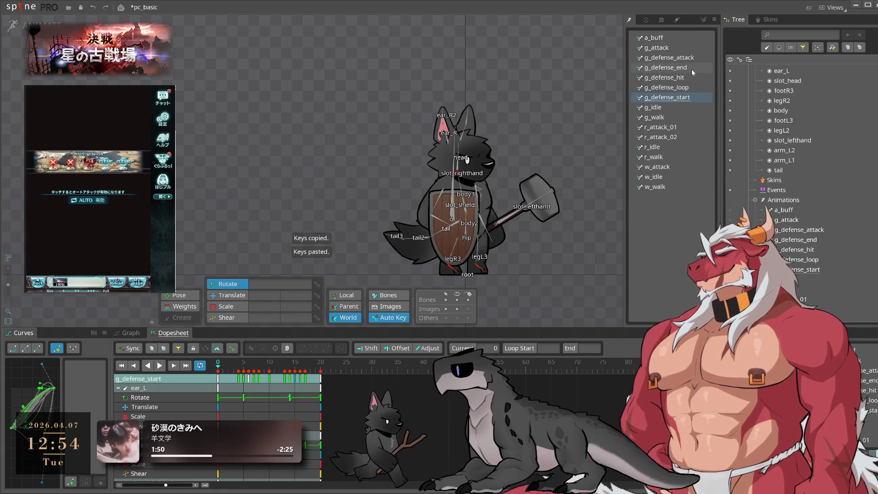
{"action": "left_click", "coordinate": [666, 68]}
{"action": "mouse_move", "coordinate": [280, 378]}
{"action": "left_mouse_down"}
{"action": "mouse_move", "coordinate": [330, 378]}
{"action": "mouse_move", "coordinate": [316, 378]}
{"action": "left_mouse_up"}
{"action": "key", "text": "l"}
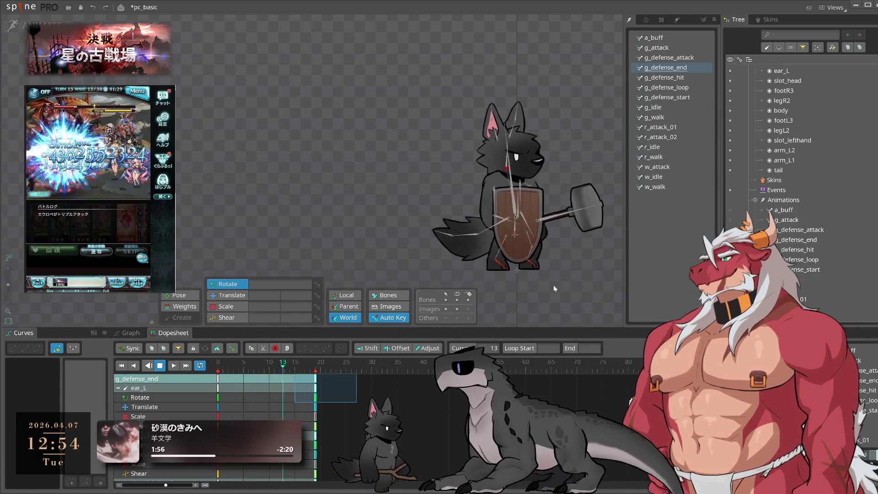
Step: Move the leg_R bone to a new position at frame 9 and check it in playback
{"action": "left_click", "coordinate": [241, 366]}
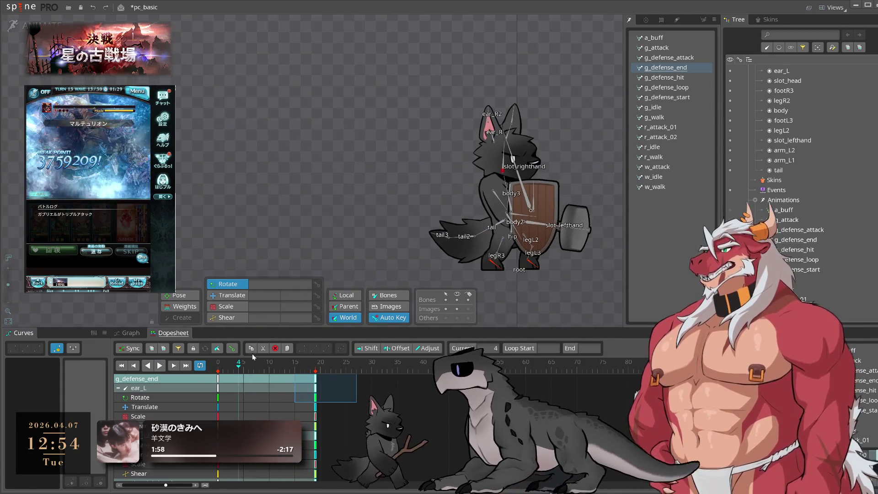
{"action": "left_click", "coordinate": [490, 261]}
{"action": "left_click_drag", "start_coordinate": [241, 366], "coordinate": [264, 367]}
{"action": "key", "text": "v"}
{"action": "left_click_drag", "start_coordinate": [554, 278], "coordinate": [573, 282]}
{"action": "key", "text": "l"}
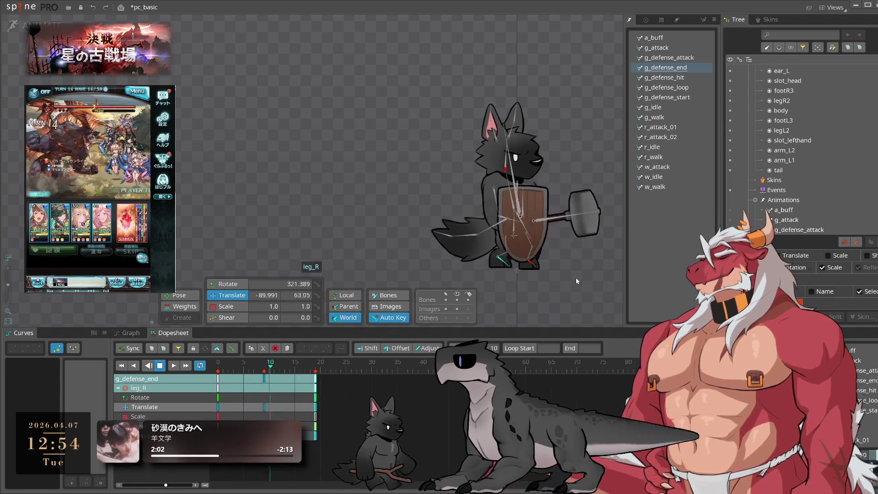
{"action": "key", "text": "k"}
Step: Pull the ending keys earlier so the final column sits on frame 15 instead of 16
{"action": "key", "text": "Escape"}
{"action": "mouse_move", "coordinate": [326, 428]}
{"action": "left_mouse_down"}
{"action": "mouse_move", "coordinate": [292, 375]}
{"action": "mouse_move", "coordinate": [277, 401]}
{"action": "left_mouse_up"}
{"action": "key", "text": "l"}
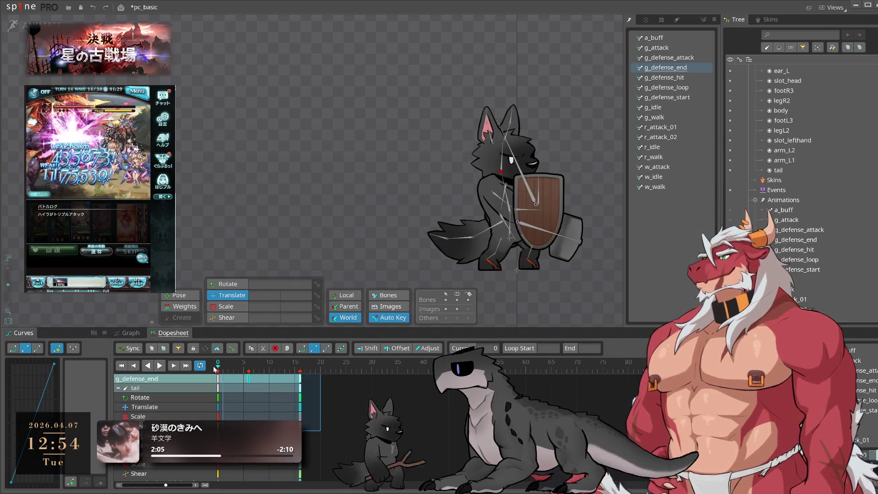
{"action": "key", "text": "Escape"}
{"action": "left_click_drag", "start_coordinate": [299, 379], "coordinate": [294, 379]}
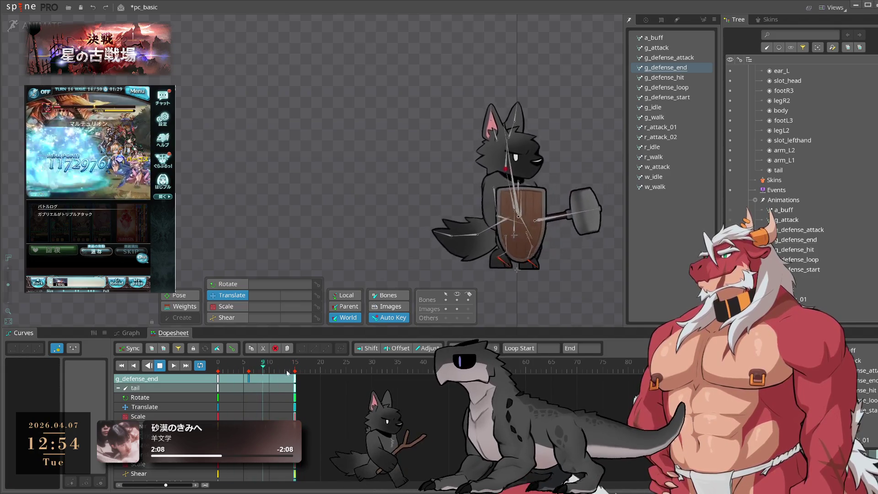
{"action": "key", "text": "k"}
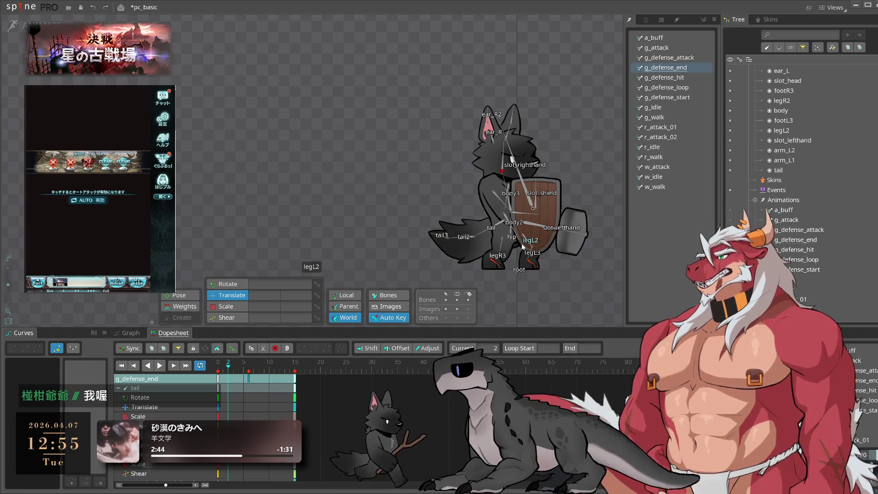
Step: Review g_defense_end playback and step through arm_R1's pose from frame 3 to 10
{"action": "key", "text": "l"}
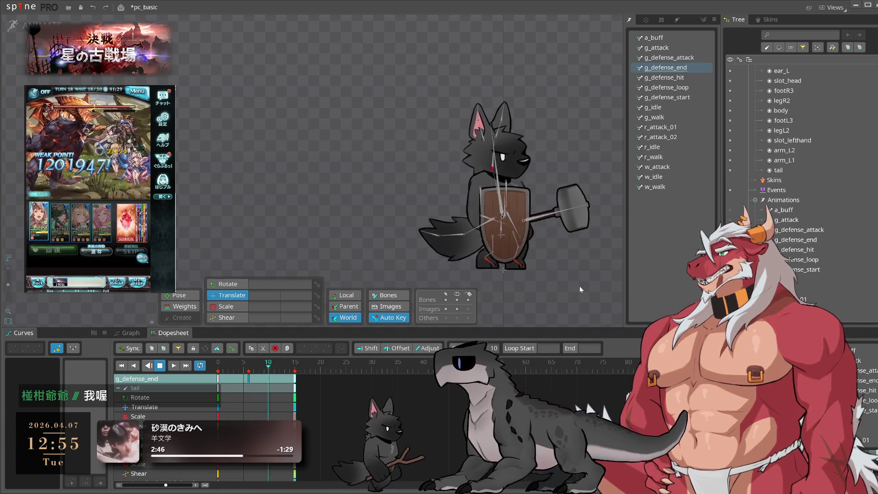
{"action": "scroll", "coordinate": [494, 291], "scroll_direction": "up", "scroll_amount": 2}
{"action": "key", "text": "k"}
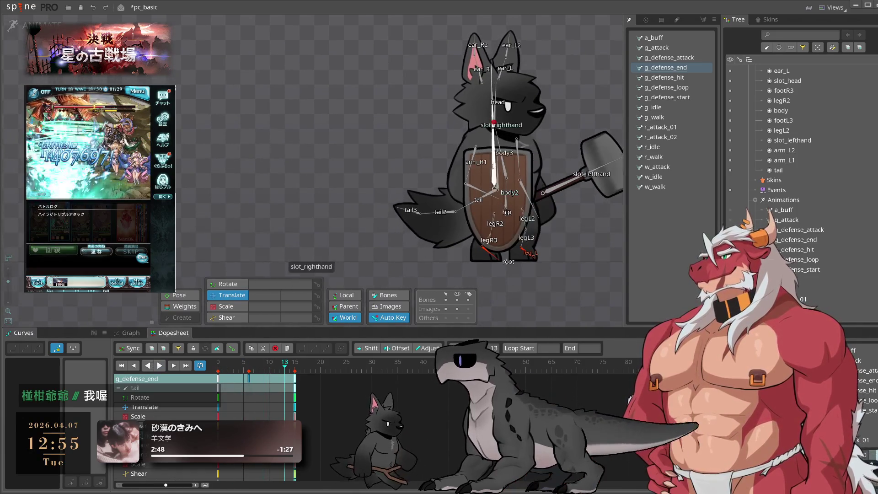
{"action": "left_click", "coordinate": [471, 164]}
{"action": "left_click", "coordinate": [234, 370]}
{"action": "mouse_move", "coordinate": [235, 371]}
{"action": "left_mouse_down"}
{"action": "mouse_move", "coordinate": [255, 377]}
{"action": "mouse_move", "coordinate": [244, 378]}
{"action": "left_mouse_up"}
{"action": "left_click", "coordinate": [270, 371]}
Step: Rotate the three-bone tail chain upward at frame 7 and preview the swing
{"action": "left_click", "coordinate": [452, 222]}
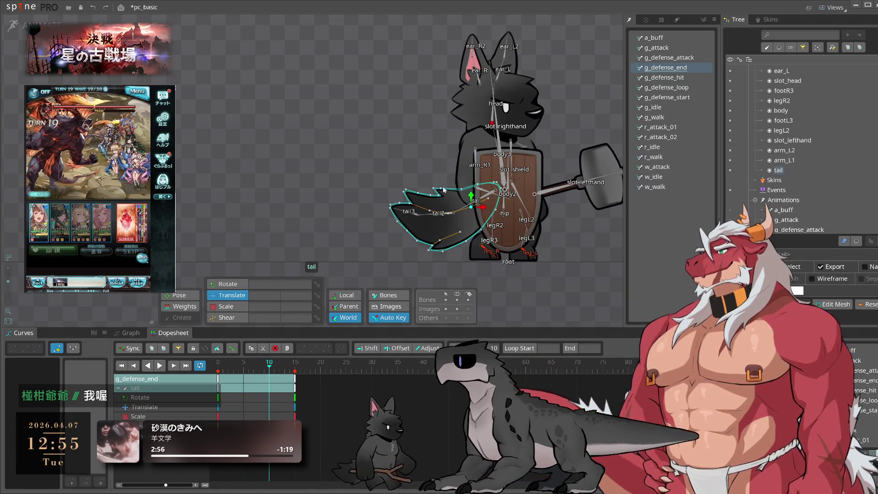
{"action": "double_click", "coordinate": [470, 206]}
{"action": "left_click_drag", "start_coordinate": [246, 376], "coordinate": [254, 373]}
{"action": "key", "text": "c"}
{"action": "left_click_drag", "start_coordinate": [299, 241], "coordinate": [293, 129]}
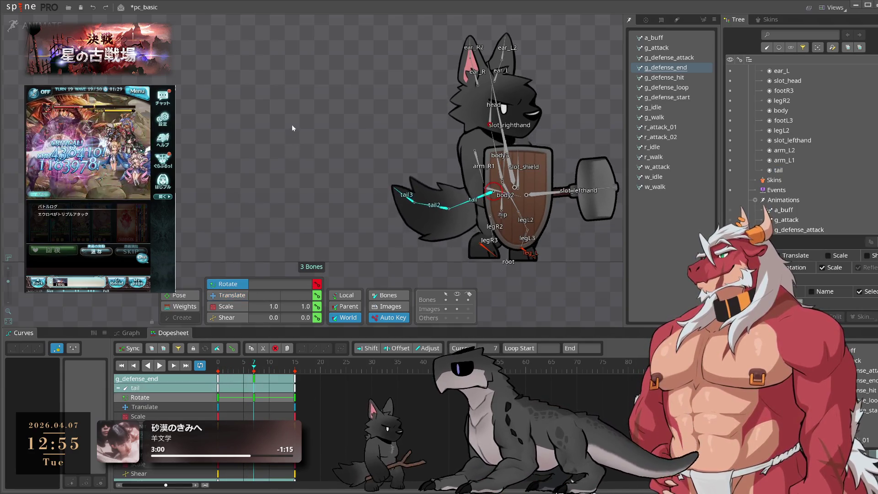
{"action": "key", "text": "space"}
{"action": "key", "text": "space"}
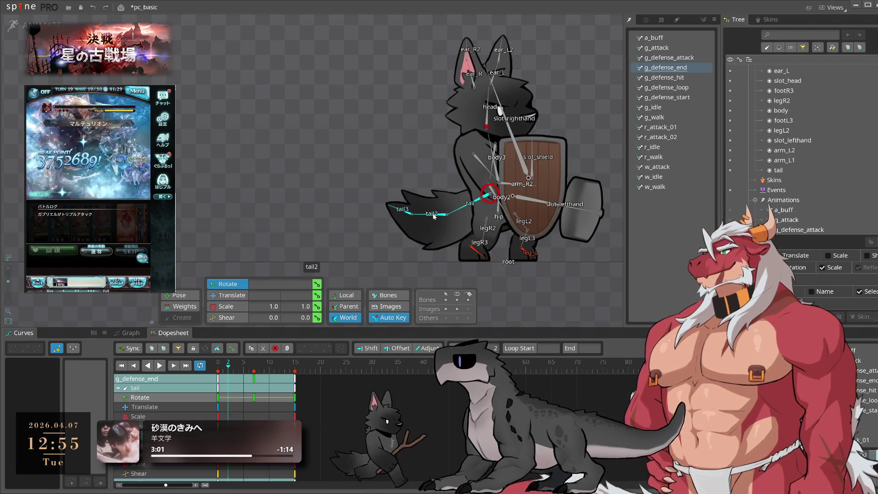
Step: Move tail3's key from frame 7 to 12, ease the tail keys, and shift the base tail key one frame earlier
{"action": "left_click", "coordinate": [433, 215]}
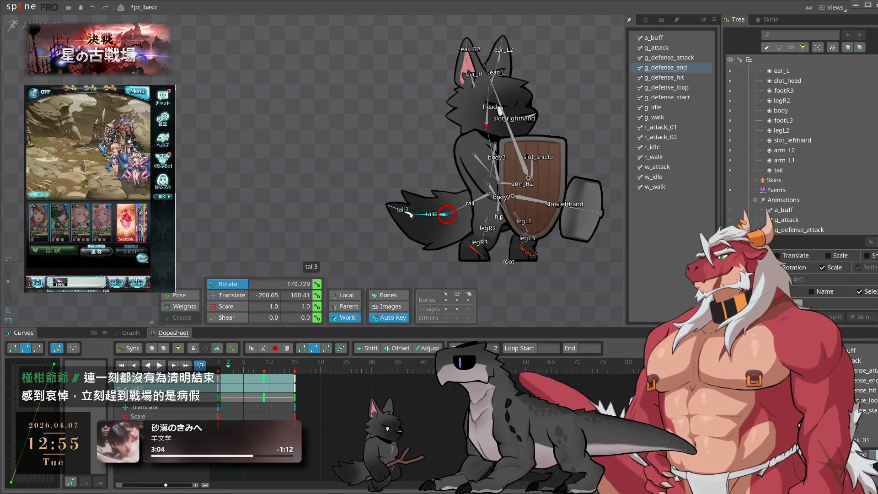
{"action": "left_click", "coordinate": [411, 215]}
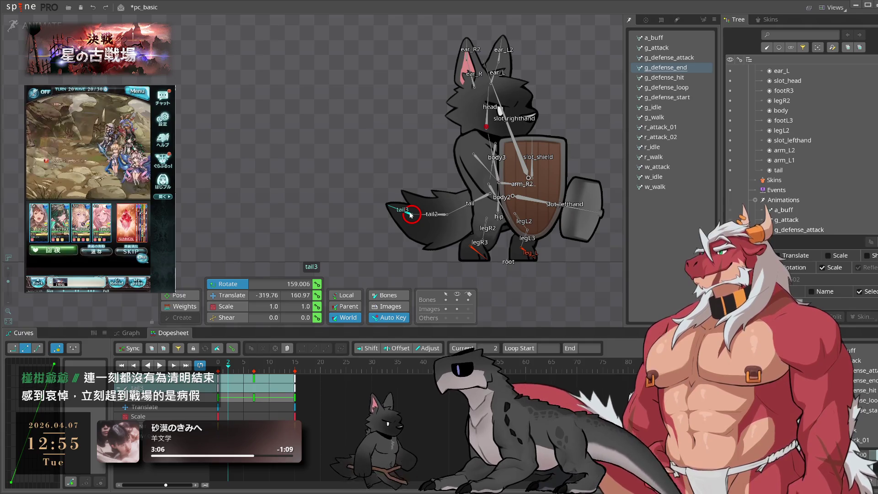
{"action": "left_click_drag", "start_coordinate": [255, 381], "coordinate": [279, 379]}
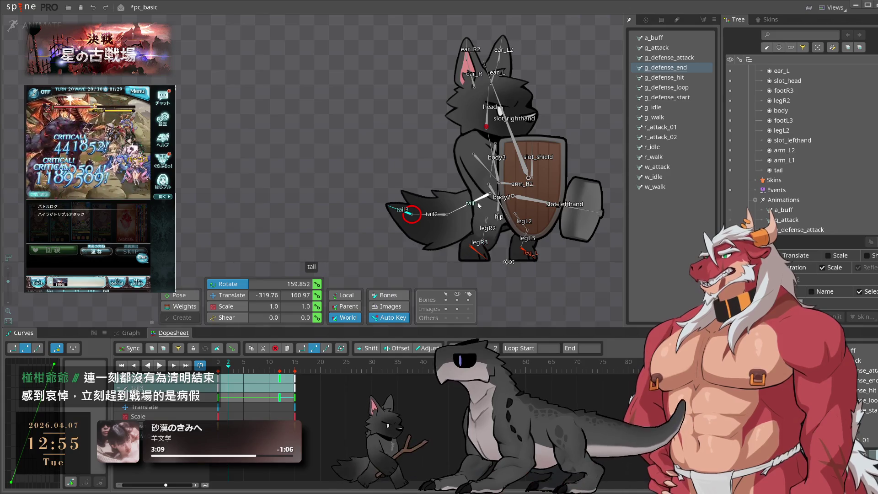
{"action": "left_click", "coordinate": [432, 215], "text": "ctrl"}
{"action": "left_click", "coordinate": [485, 196], "text": "ctrl"}
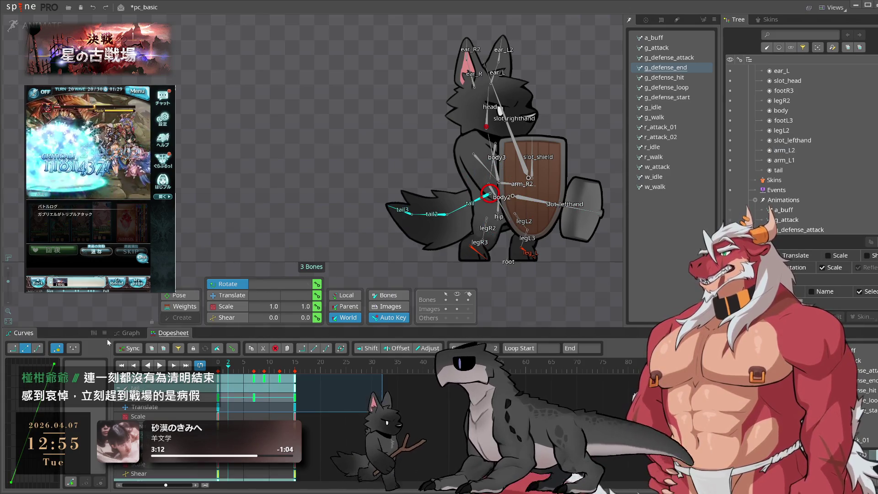
{"action": "left_click", "coordinate": [36, 349]}
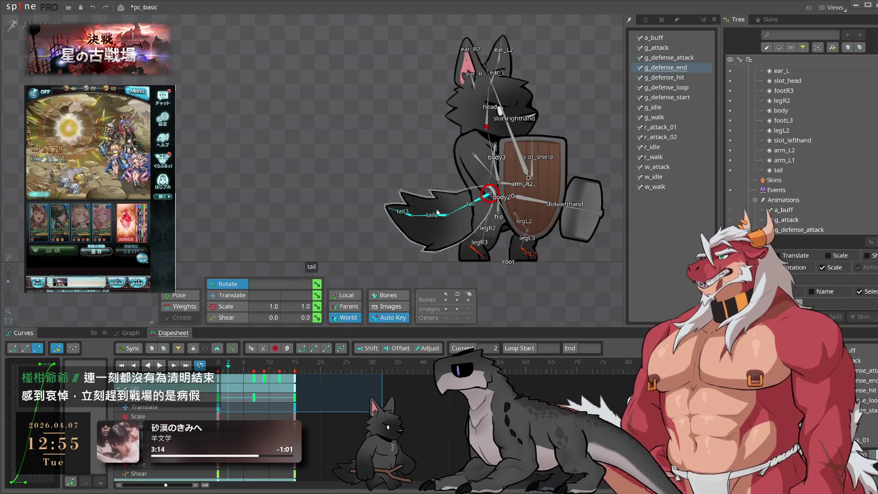
{"action": "left_click", "coordinate": [255, 397]}
{"action": "left_click_drag", "start_coordinate": [246, 383], "coordinate": [248, 380]}
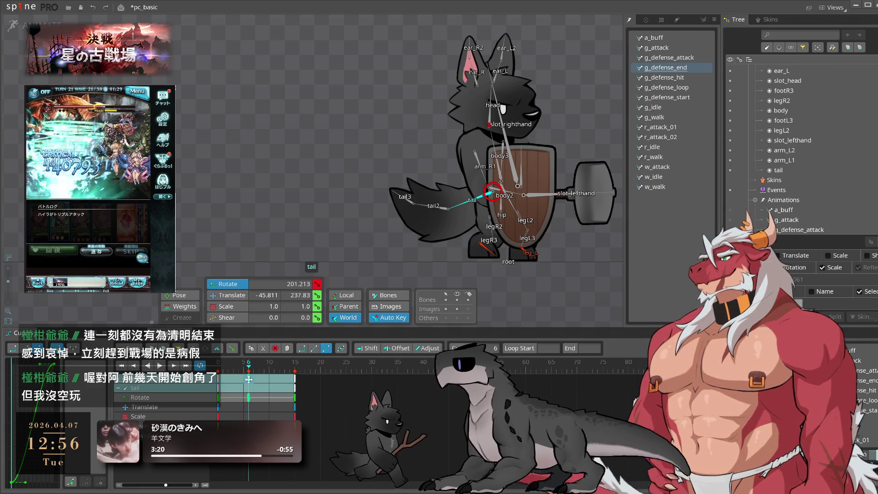
Step: Check the tail in playback, then select body3 and inspect its pose at frame 8
{"action": "key", "text": "l"}
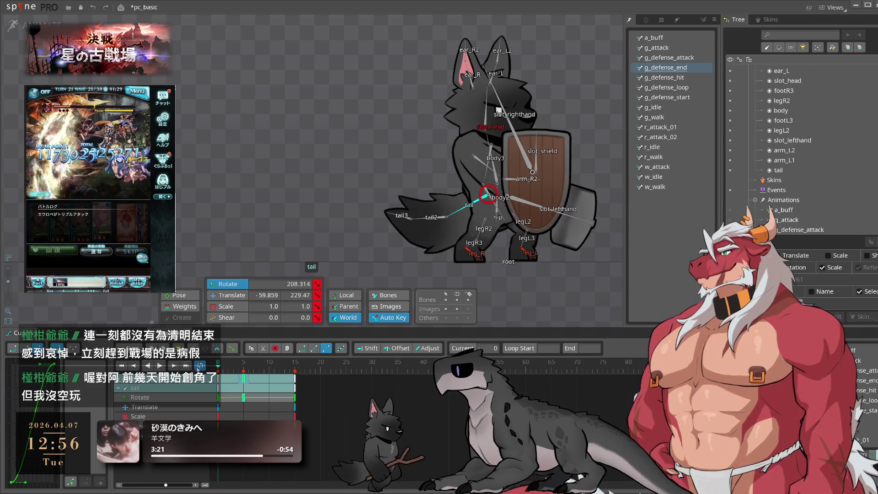
{"action": "left_click", "coordinate": [559, 267]}
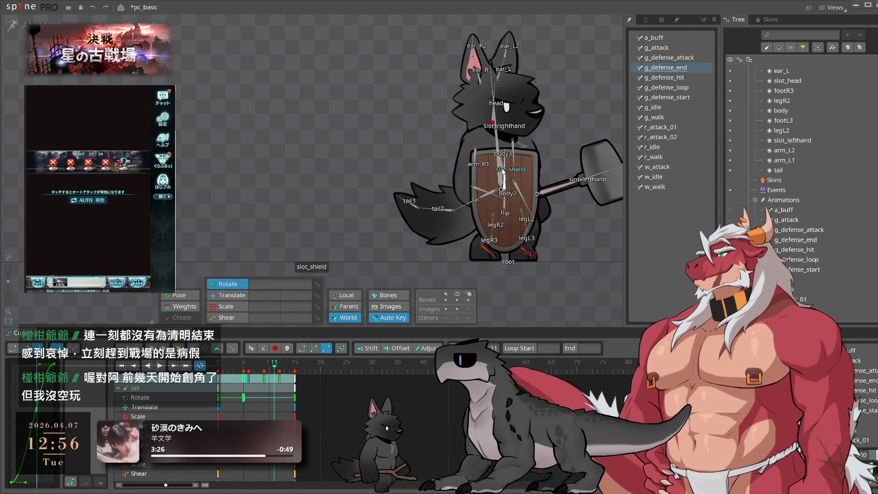
{"action": "key", "text": "k"}
{"action": "scroll", "coordinate": [493, 172], "scroll_direction": "up", "scroll_amount": 2}
{"action": "left_click", "coordinate": [487, 178]}
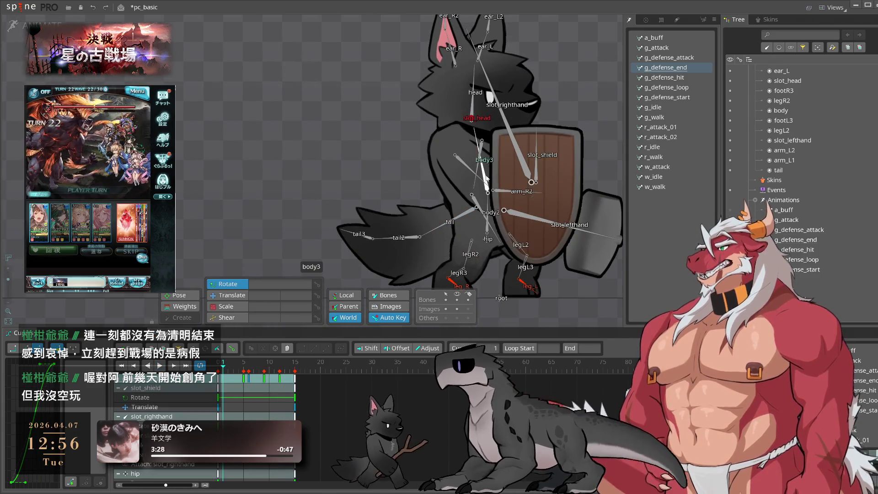
{"action": "left_click_drag", "start_coordinate": [223, 372], "coordinate": [258, 372]}
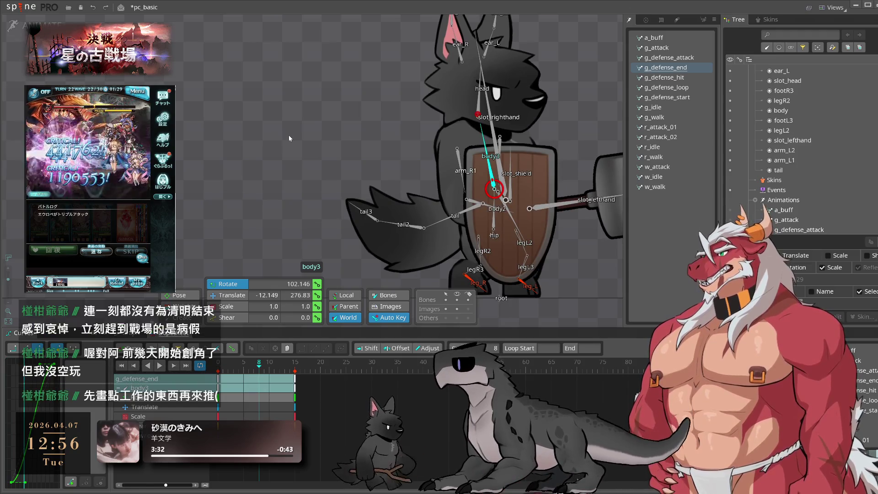
{"action": "key", "text": "space"}
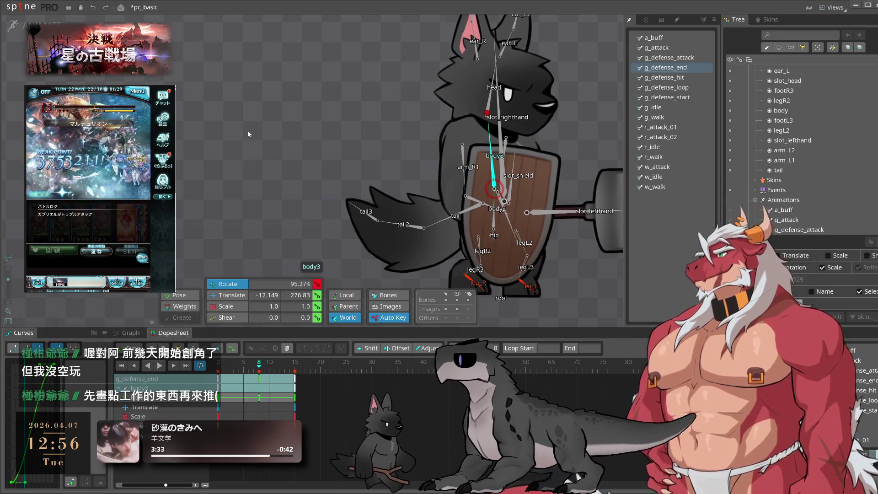
{"action": "key", "text": "space"}
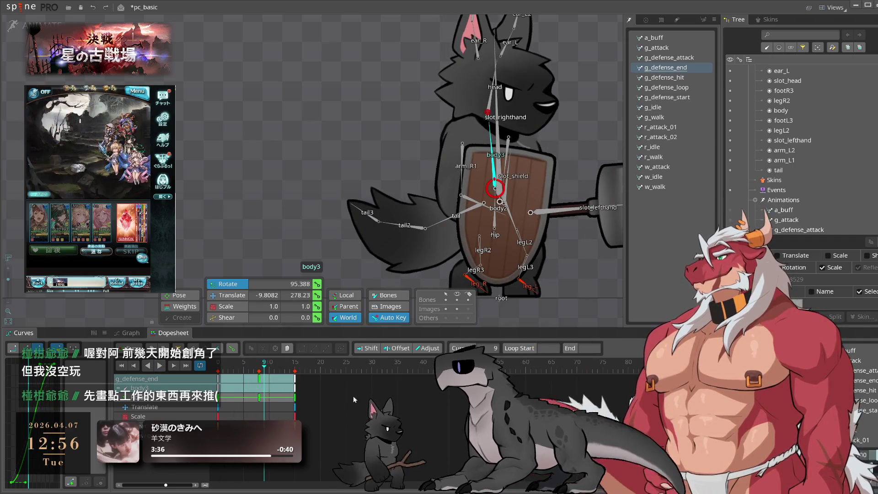
Step: Move the body3 key from frame 8 to 6 and increase its rotation there
{"action": "left_click", "coordinate": [259, 380]}
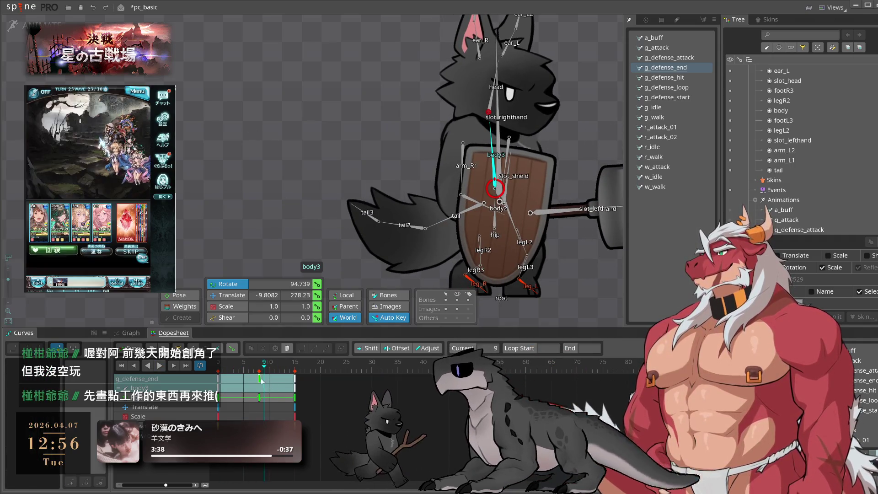
{"action": "left_click_drag", "start_coordinate": [263, 381], "coordinate": [252, 381]}
{"action": "key", "text": "space"}
{"action": "key", "text": "space"}
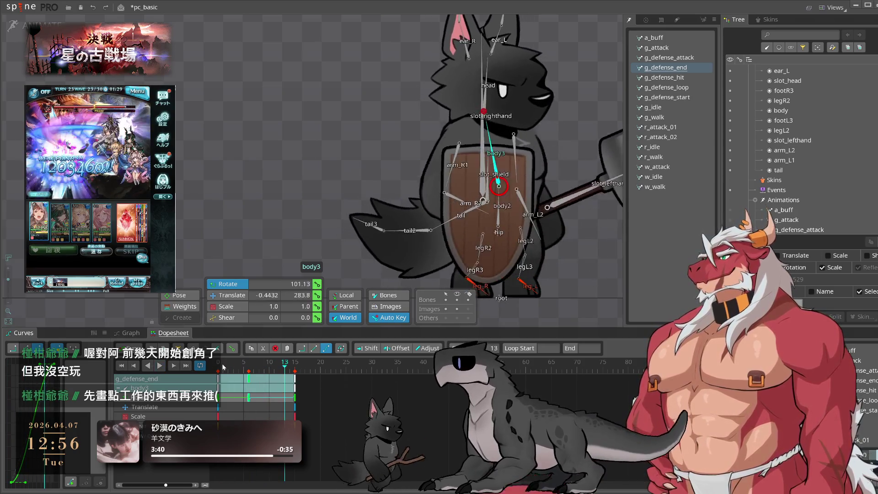
{"action": "left_click", "coordinate": [249, 380]}
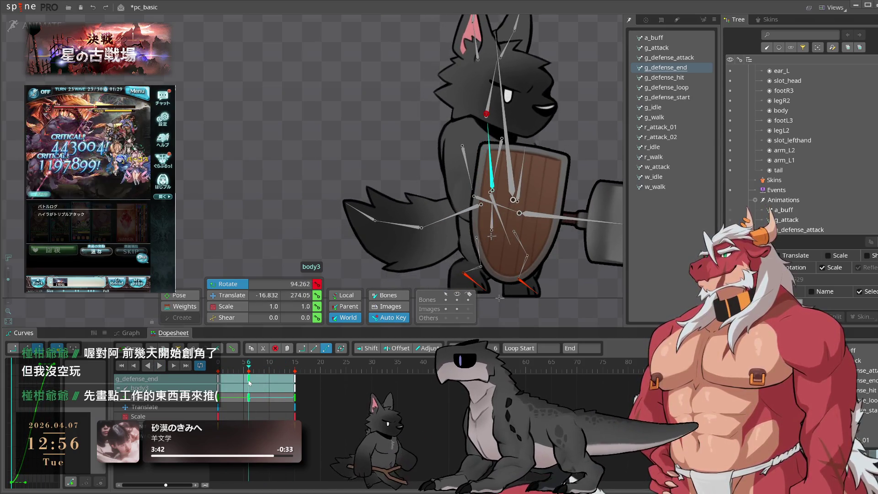
{"action": "left_click_drag", "start_coordinate": [283, 121], "coordinate": [278, 145]}
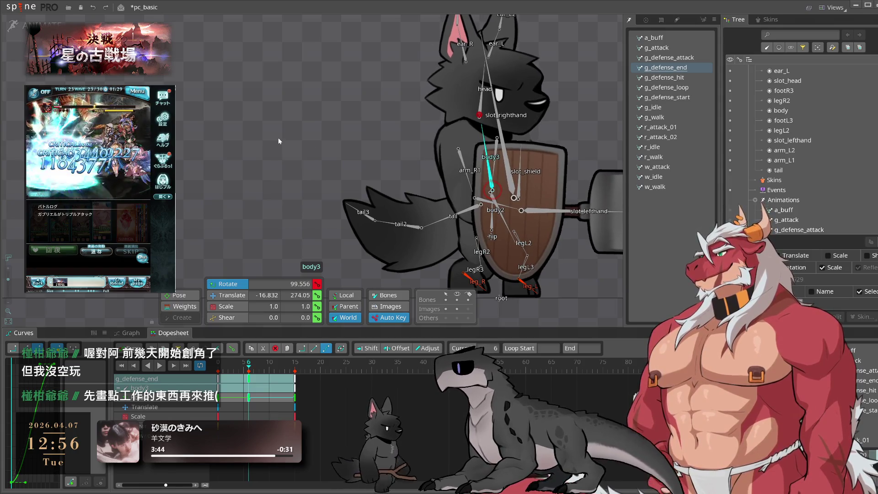
{"action": "key", "text": "space"}
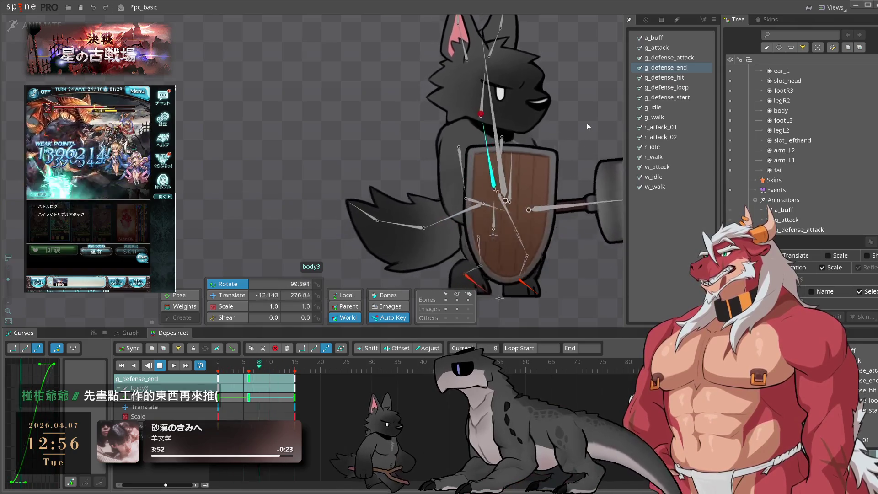
{"action": "key", "text": "space"}
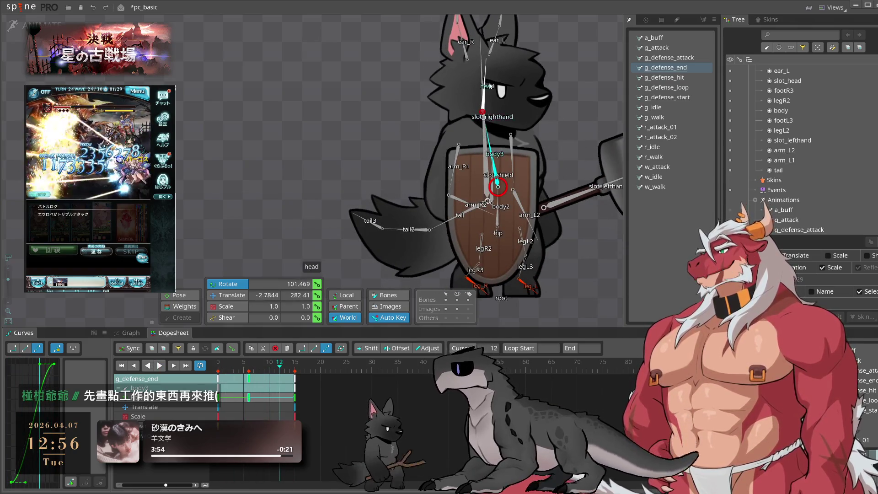
Step: Select the head bone and review its tilt from frame 6 in playback
{"action": "left_click", "coordinate": [490, 86]}
{"action": "left_click_drag", "start_coordinate": [270, 378], "coordinate": [250, 376]}
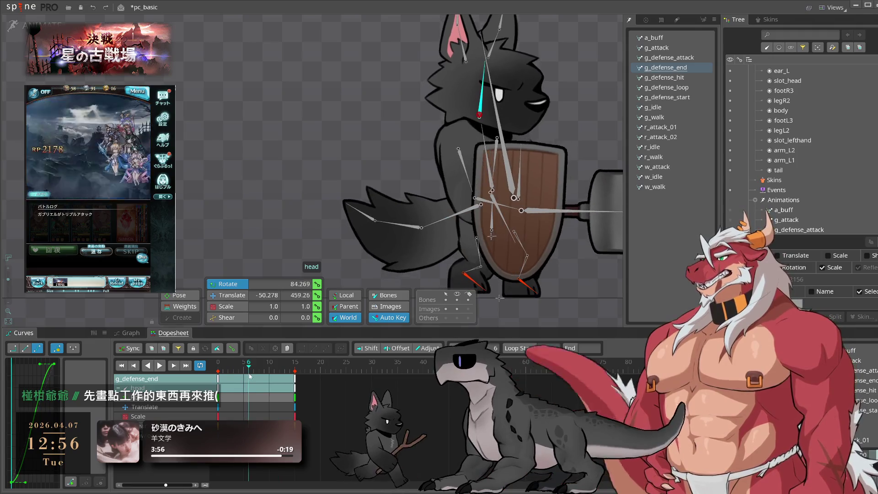
{"action": "key", "text": "space"}
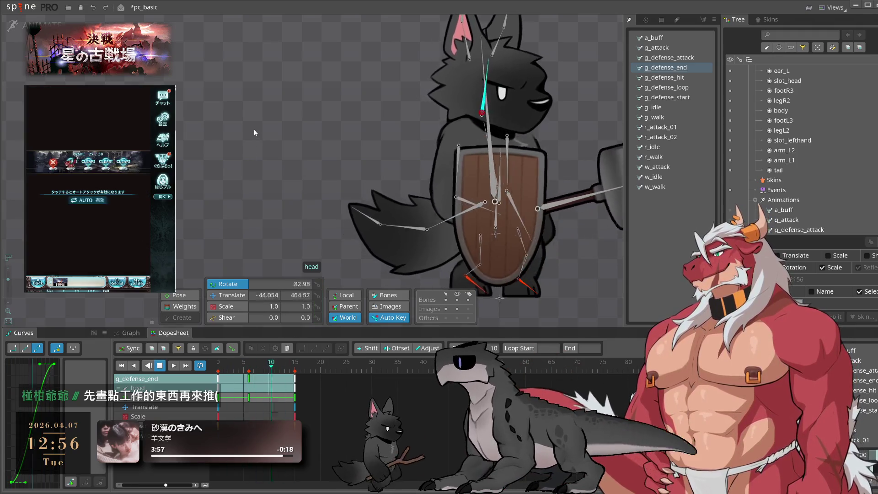
{"action": "scroll", "coordinate": [320, 120], "scroll_direction": "down", "scroll_amount": 2}
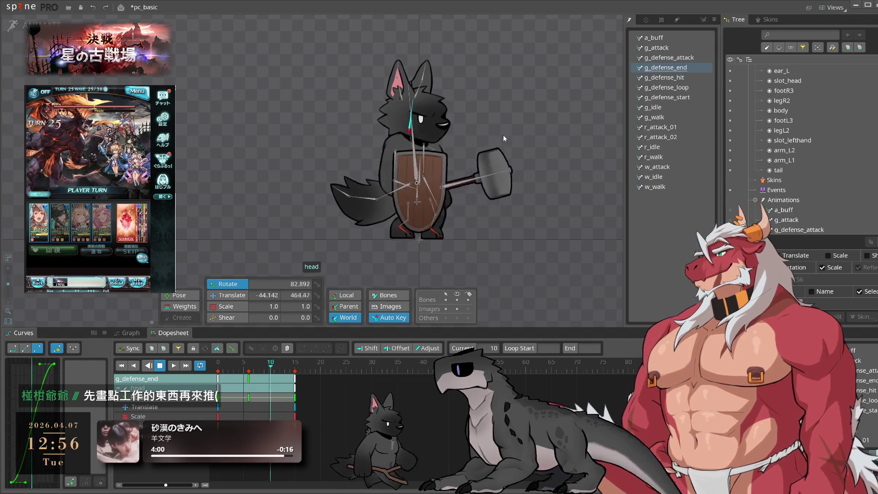
Step: Stop playback and select the four ear bones on the wolf's head
{"action": "key", "text": "space"}
{"action": "left_click_drag", "start_coordinate": [510, 136], "coordinate": [562, 145]}
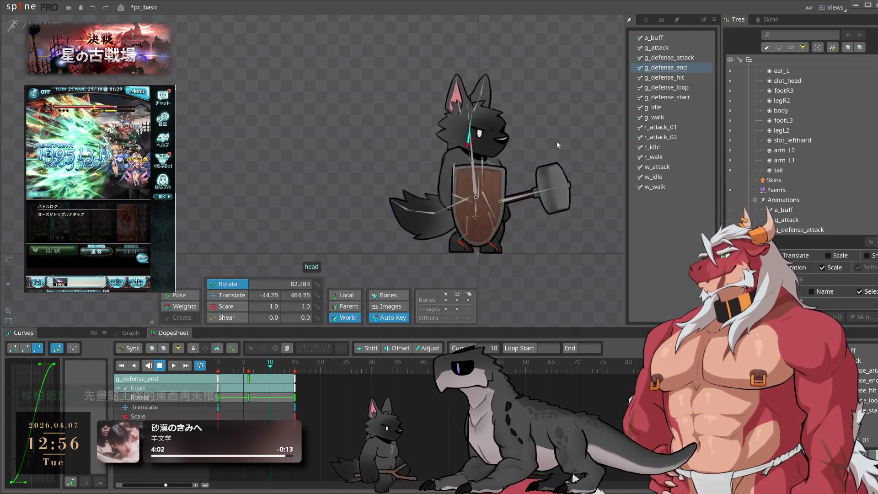
{"action": "left_click", "coordinate": [466, 112]}
{"action": "left_click", "coordinate": [466, 113]}
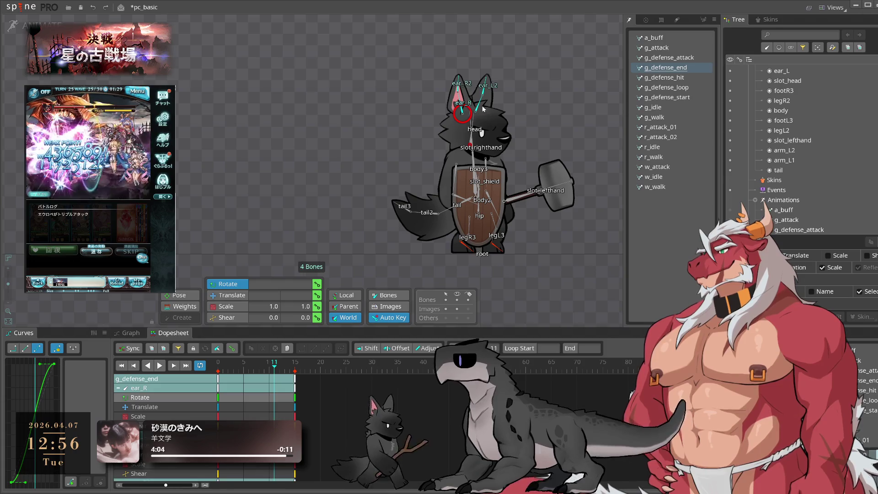
{"action": "left_click_drag", "start_coordinate": [496, 76], "coordinate": [453, 112]}
Step: Step through the frames to watch the ears, select their keys, then select ear_L2 and ear_R2
{"action": "left_click", "coordinate": [223, 367]}
{"action": "left_click", "coordinate": [243, 367]}
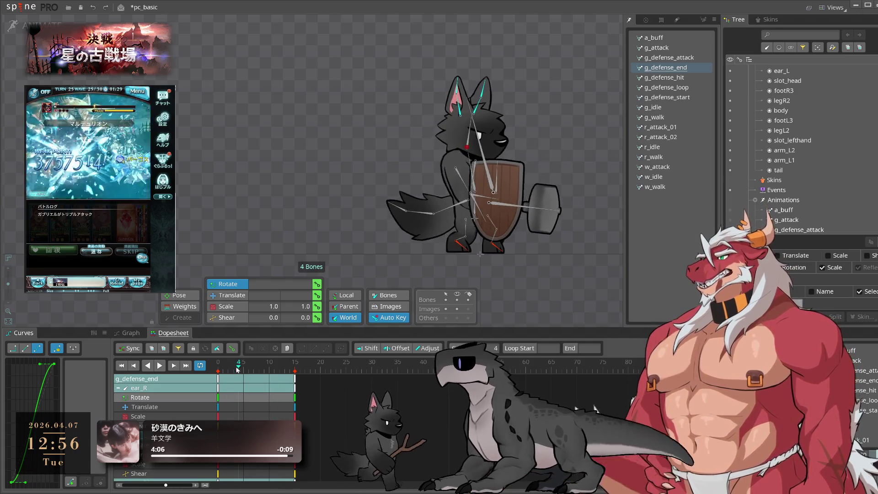
{"action": "left_click_drag", "start_coordinate": [244, 368], "coordinate": [270, 378]}
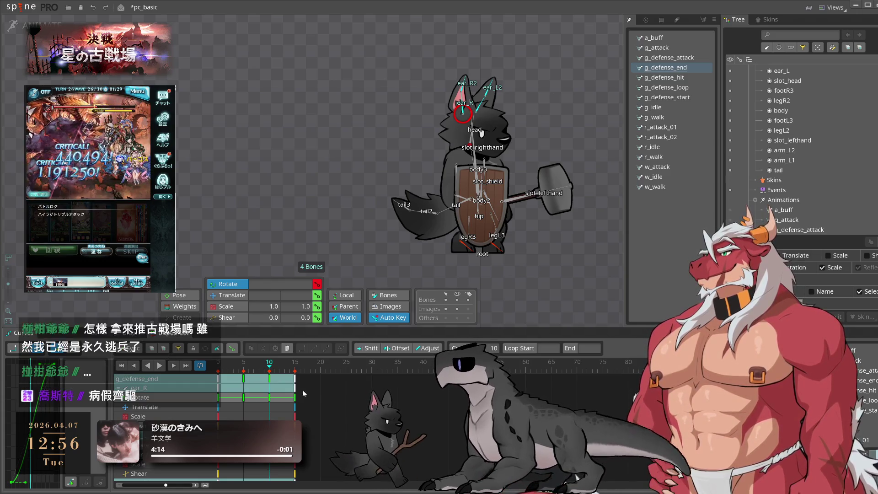
{"action": "left_click_drag", "start_coordinate": [357, 392], "coordinate": [3, 376]}
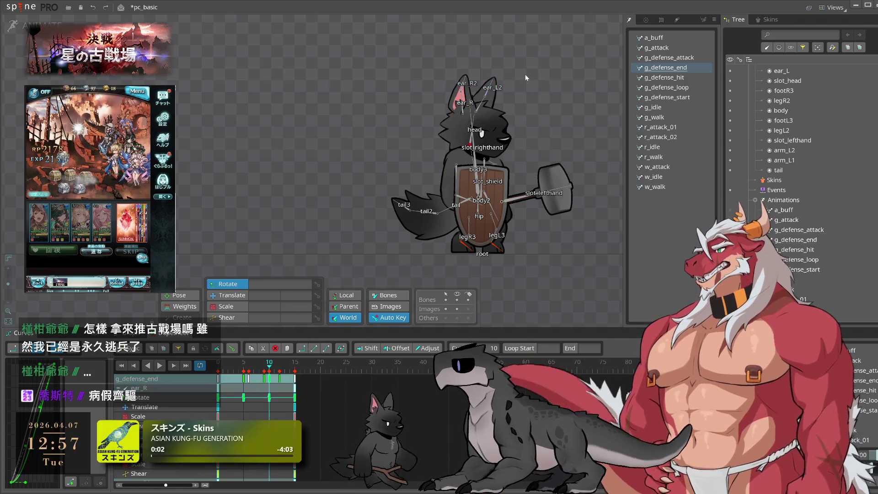
{"action": "scroll", "coordinate": [525, 74], "scroll_direction": "up", "scroll_amount": 3}
{"action": "left_click", "coordinate": [477, 91]}
{"action": "left_click", "coordinate": [444, 94], "text": "ctrl"}
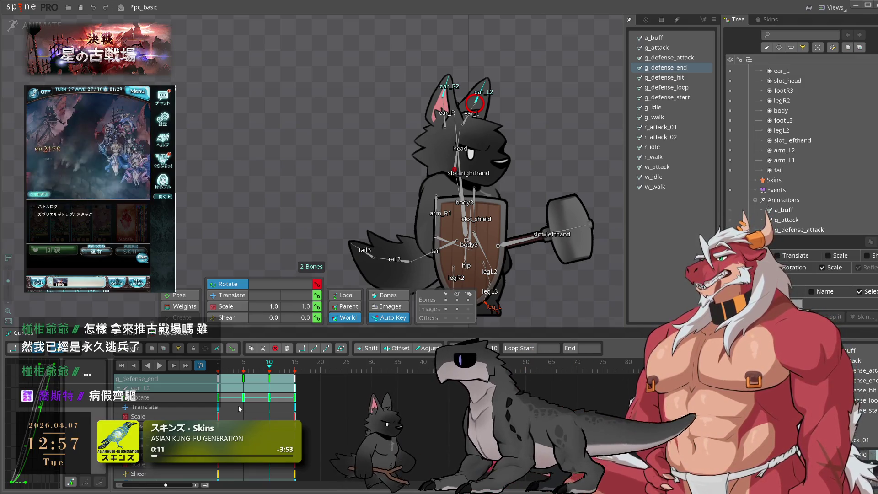
Step: Move ear_L's frame-9 key one frame earlier, play to check the timing, and save
{"action": "mouse_move", "coordinate": [238, 405]}
{"action": "left_mouse_down"}
{"action": "mouse_move", "coordinate": [279, 367]}
{"action": "mouse_move", "coordinate": [263, 380]}
{"action": "left_mouse_up"}
{"action": "left_click", "coordinate": [464, 122]}
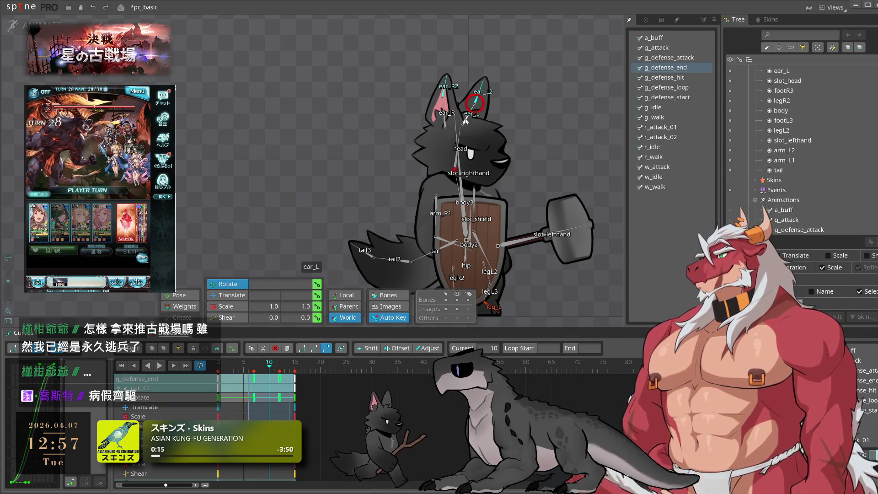
{"action": "left_click_drag", "start_coordinate": [238, 478], "coordinate": [279, 362]}
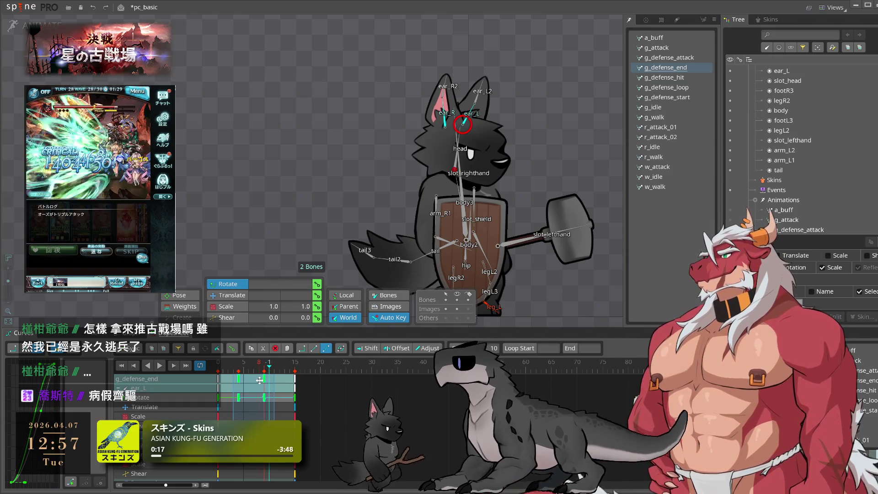
{"action": "left_click_drag", "start_coordinate": [264, 397], "coordinate": [259, 397]}
{"action": "key", "text": "l"}
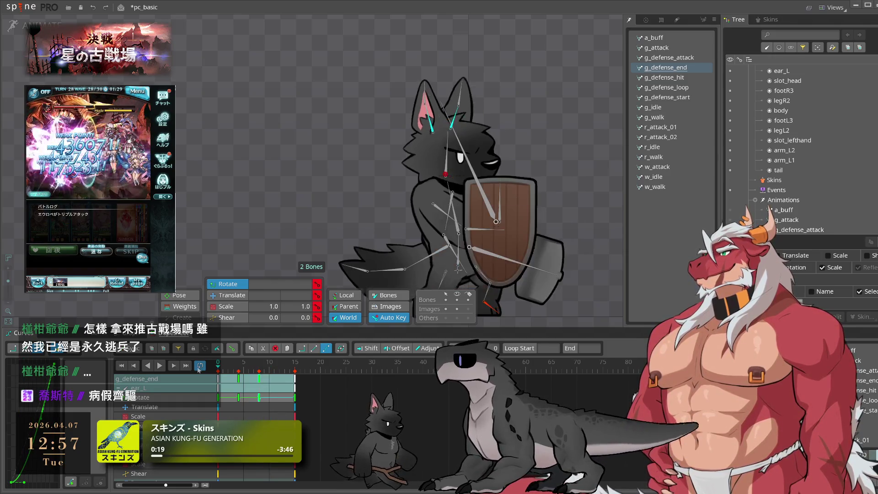
{"action": "key", "text": "ctrl+s"}
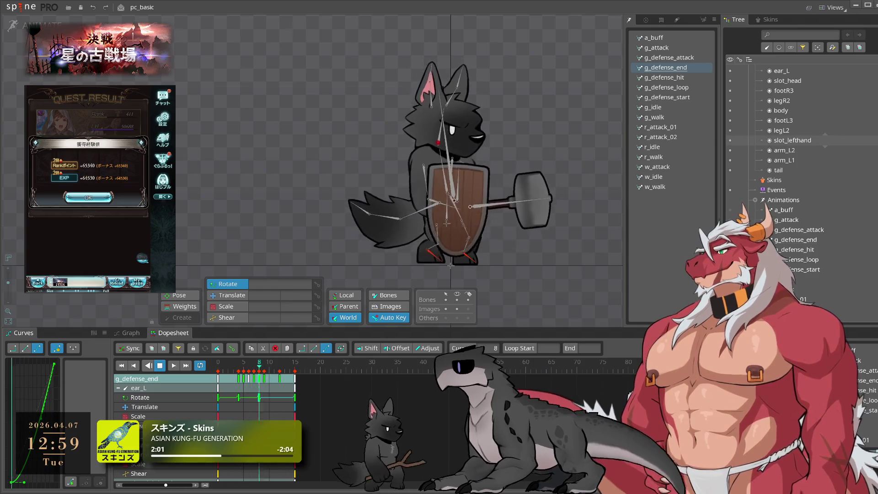
{"action": "left_click", "coordinate": [89, 197]}
Step: Advance g_defense_end one frame, stop playback, and scrub the playhead to frame 13
{"action": "left_click", "coordinate": [117, 267]}
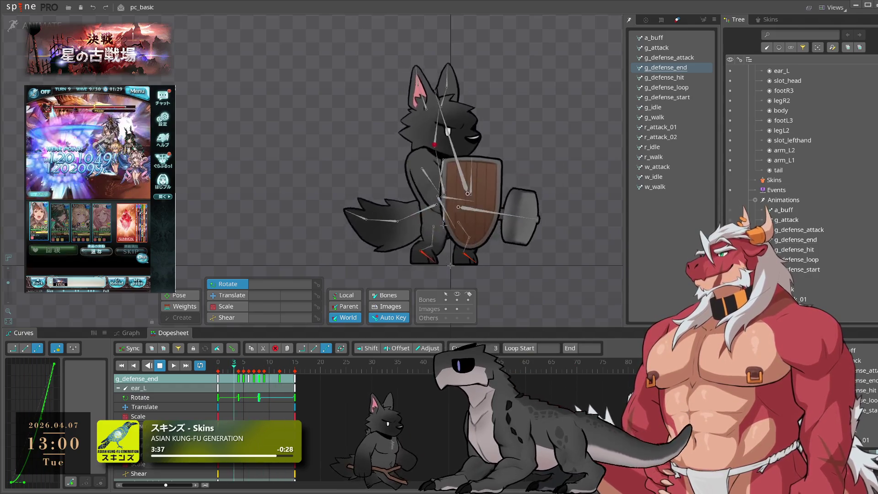
{"action": "key", "text": "Right"}
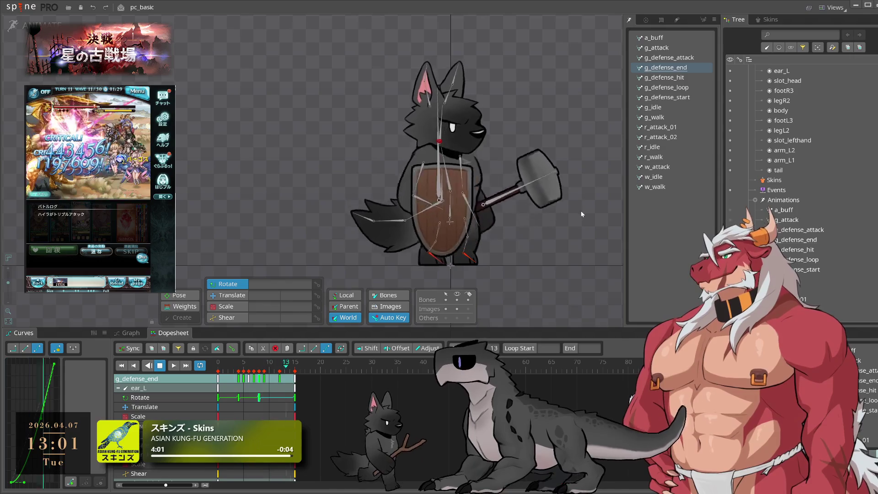
{"action": "key", "text": "space"}
{"action": "mouse_move", "coordinate": [228, 369]}
{"action": "left_mouse_down"}
{"action": "mouse_move", "coordinate": [286, 382]}
{"action": "mouse_move", "coordinate": [223, 371]}
{"action": "left_mouse_up"}
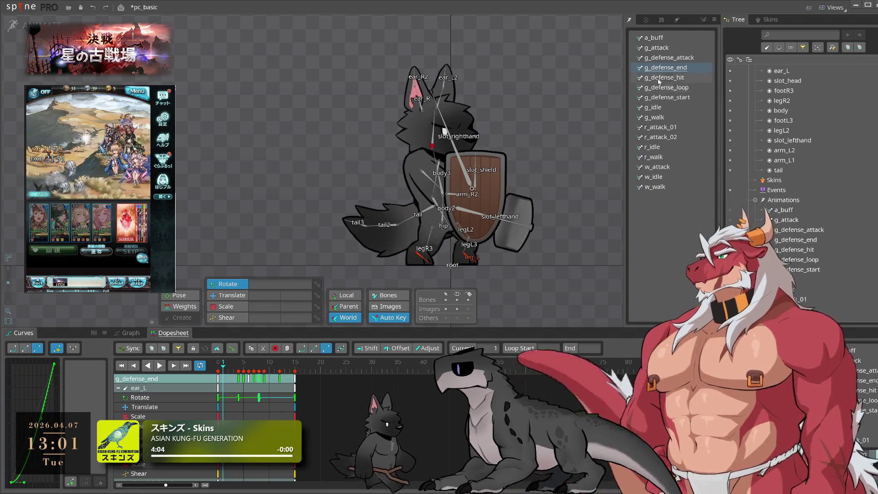
Step: Open g_defense_attack, scrub around frames 7–9, and play it once before stopping
{"action": "left_click", "coordinate": [682, 59]}
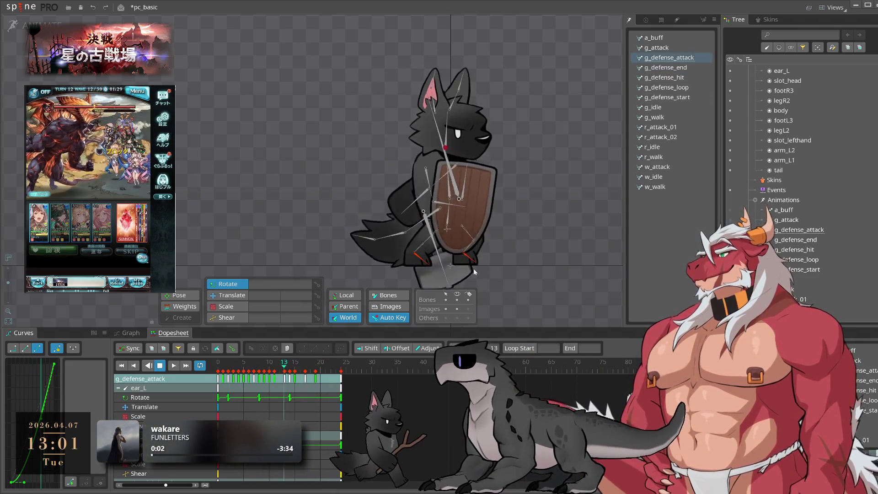
{"action": "left_click", "coordinate": [254, 364]}
{"action": "mouse_move", "coordinate": [239, 364]}
{"action": "left_mouse_down"}
{"action": "mouse_move", "coordinate": [218, 366]}
{"action": "mouse_move", "coordinate": [254, 370]}
{"action": "mouse_move", "coordinate": [247, 379]}
{"action": "mouse_move", "coordinate": [268, 390]}
{"action": "left_mouse_up"}
{"action": "key", "text": "space"}
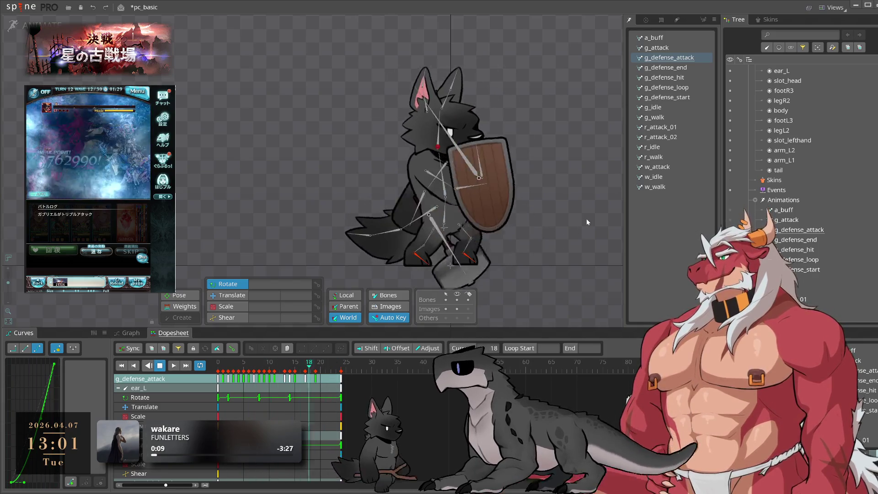
{"action": "key", "text": "space"}
Step: Delay the arm_R1 and arm_R2 keys by about two frames and play to review
{"action": "left_click", "coordinate": [443, 198]}
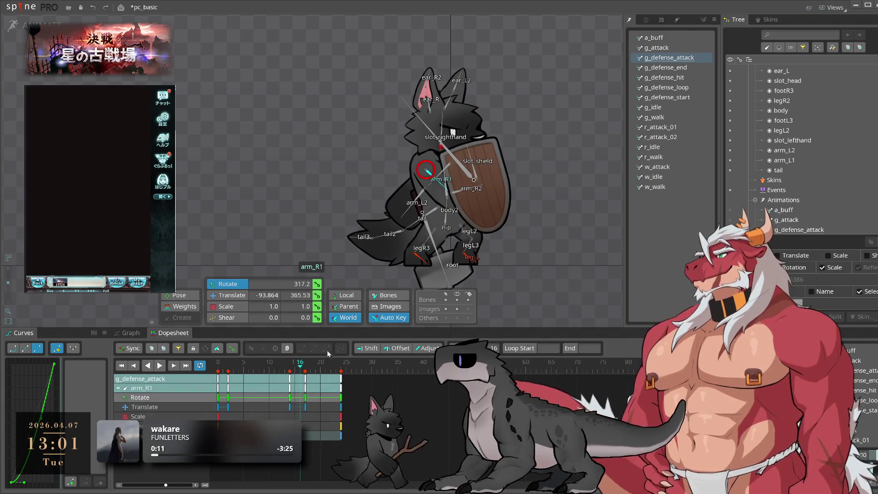
{"action": "left_click", "coordinate": [297, 380]}
{"action": "left_click", "coordinate": [469, 189], "text": "ctrl"}
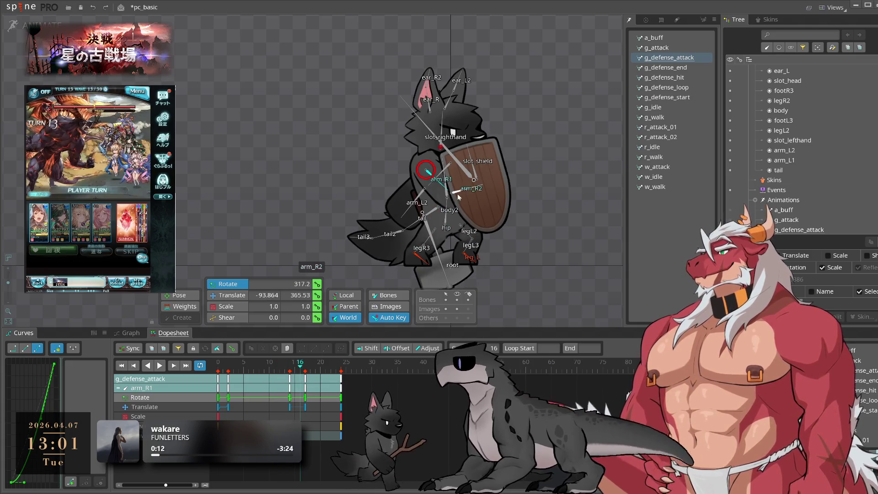
{"action": "mouse_move", "coordinate": [305, 417]}
{"action": "left_mouse_down"}
{"action": "mouse_move", "coordinate": [338, 374]}
{"action": "mouse_move", "coordinate": [326, 379]}
{"action": "left_mouse_up"}
{"action": "key", "text": "space"}
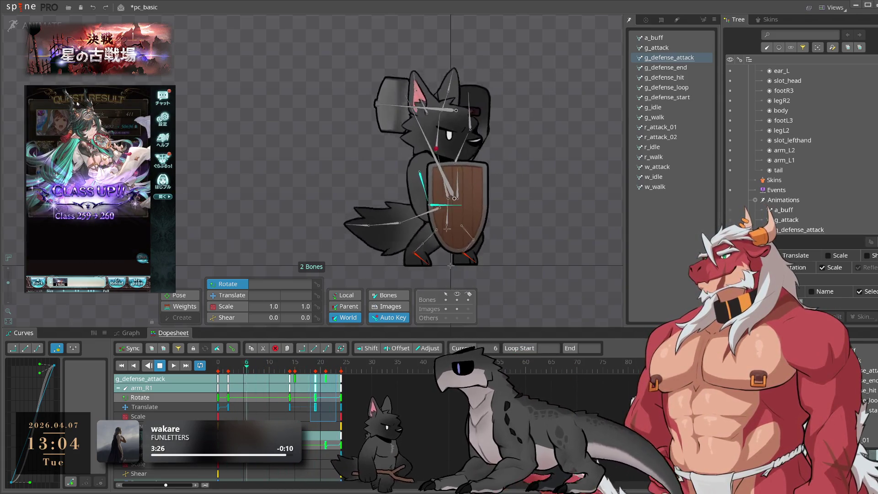
Step: In the game, confirm the party change and apply the ミニック skin, then leave the skin list
{"action": "left_click", "coordinate": [102, 198]}
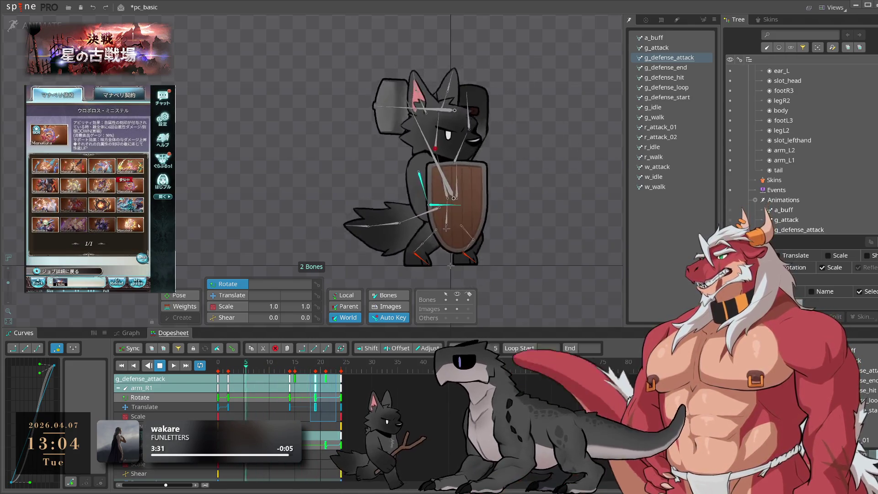
{"action": "left_click", "coordinate": [129, 205]}
{"action": "left_click", "coordinate": [101, 245]}
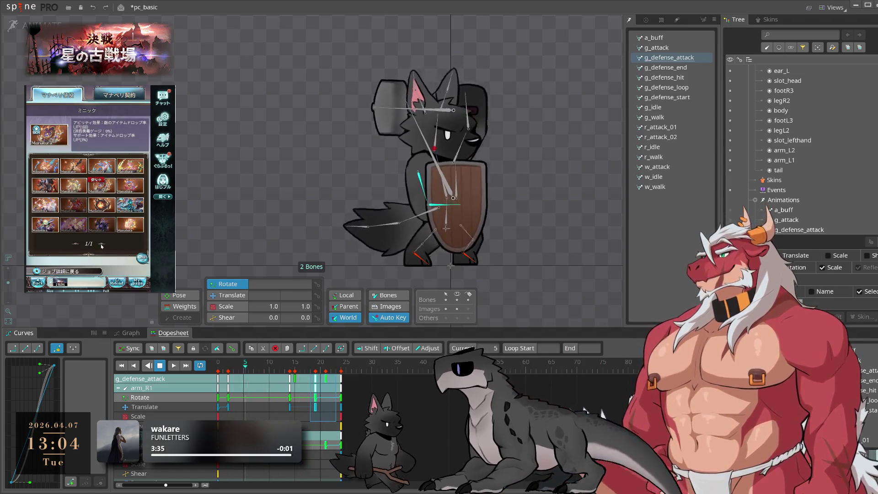
{"action": "scroll", "coordinate": [101, 246], "scroll_direction": "down", "scroll_amount": 2}
{"action": "scroll", "coordinate": [88, 183], "scroll_direction": "up", "scroll_amount": 2}
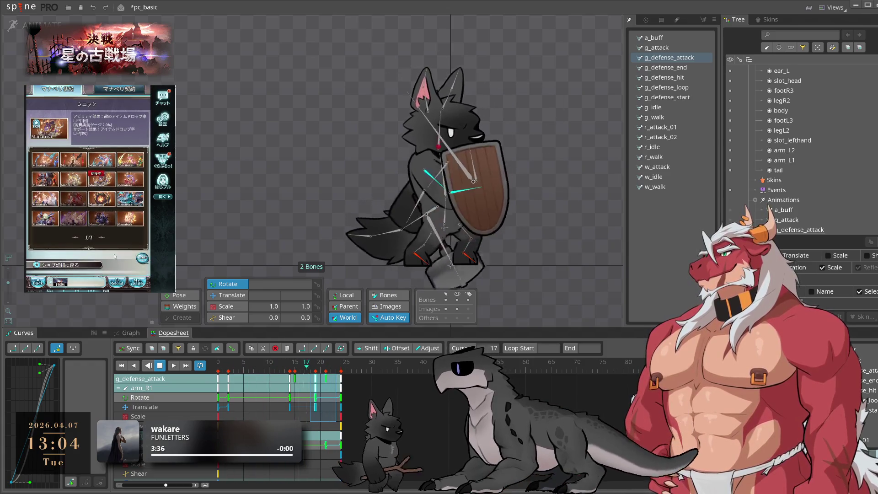
{"action": "left_click", "coordinate": [129, 266]}
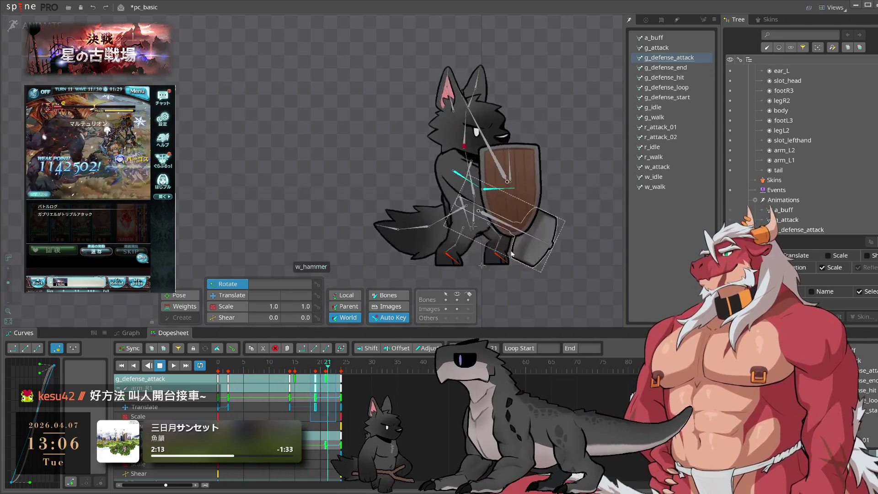
Step: Recentre the wolf, clear the bone selection, stop playback, and open g_walk
{"action": "left_click_drag", "start_coordinate": [521, 252], "coordinate": [463, 253]}
{"action": "left_click_drag", "start_coordinate": [509, 231], "coordinate": [561, 238]}
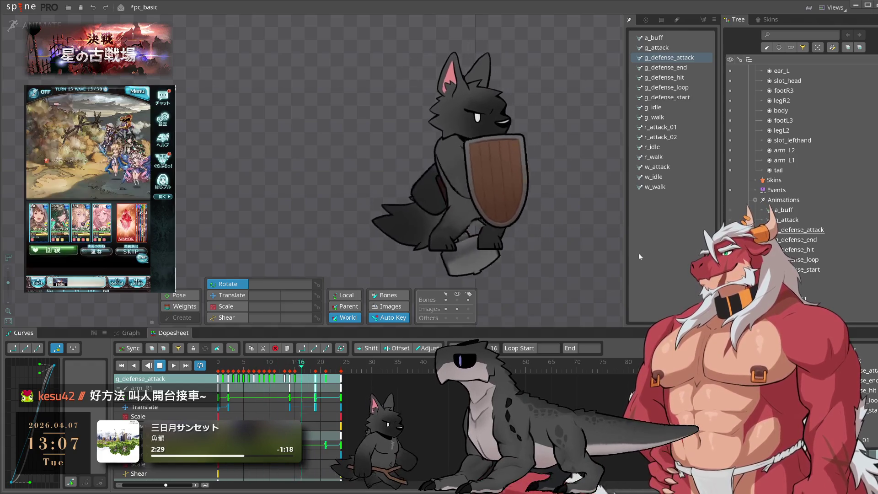
{"action": "key", "text": "space"}
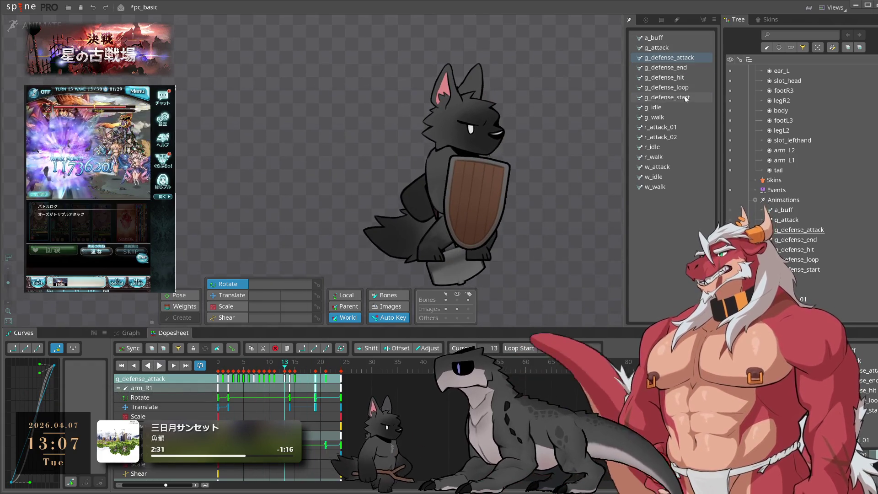
{"action": "left_click", "coordinate": [676, 117]}
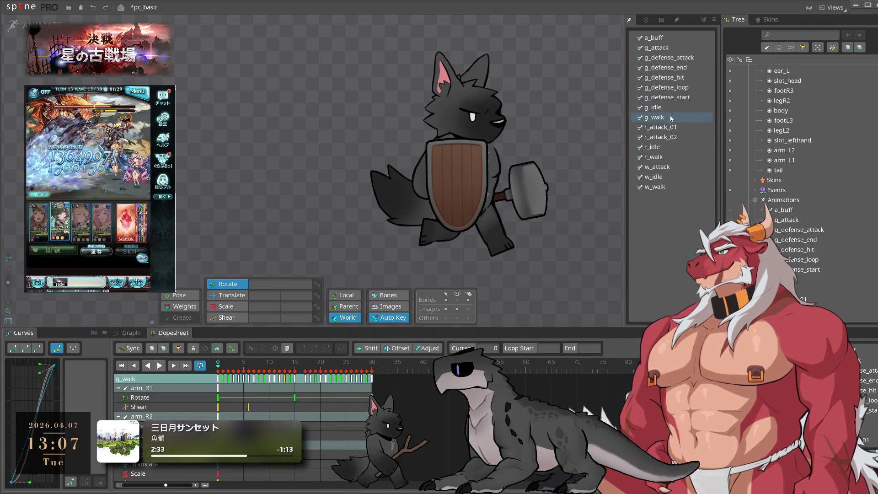
{"action": "key", "text": "space"}
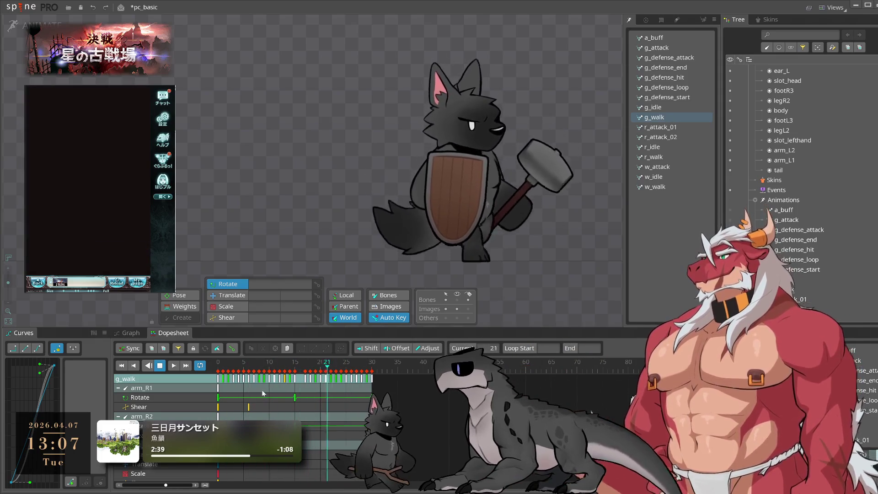
{"action": "key", "text": "space"}
{"action": "left_click", "coordinate": [480, 154]}
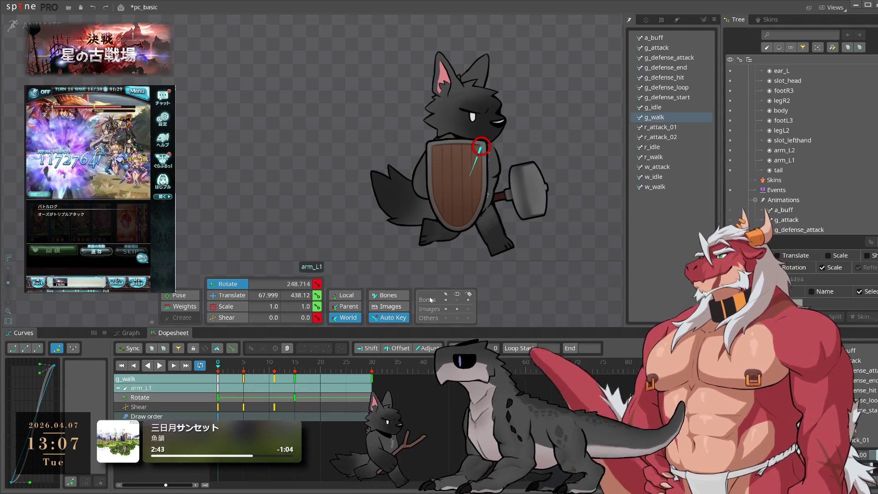
{"action": "key", "text": "v"}
{"action": "left_click_drag", "start_coordinate": [509, 284], "coordinate": [547, 276]}
{"action": "key", "text": "space"}
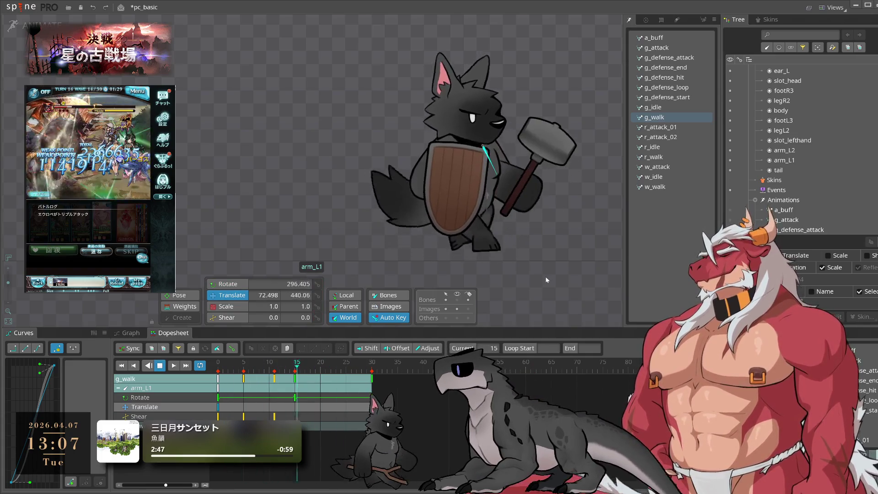
{"action": "scroll", "coordinate": [548, 127], "scroll_direction": "up", "scroll_amount": 3}
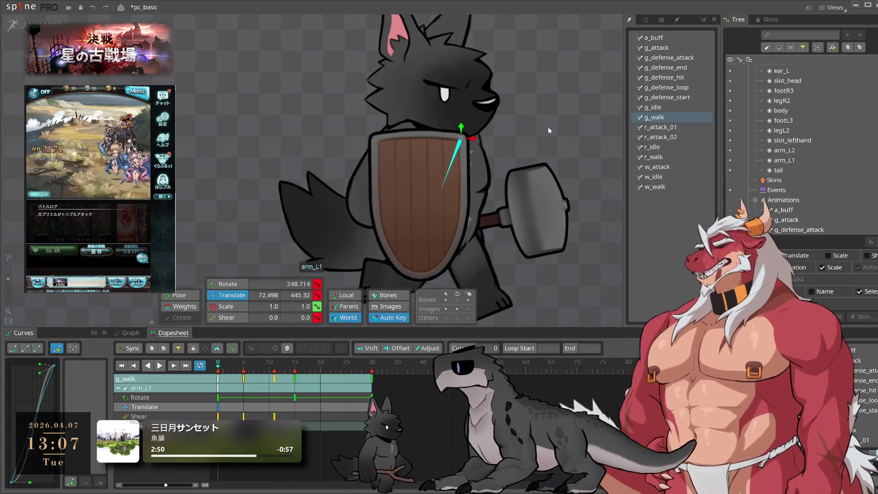
{"action": "key", "text": "space"}
{"action": "key", "text": "space"}
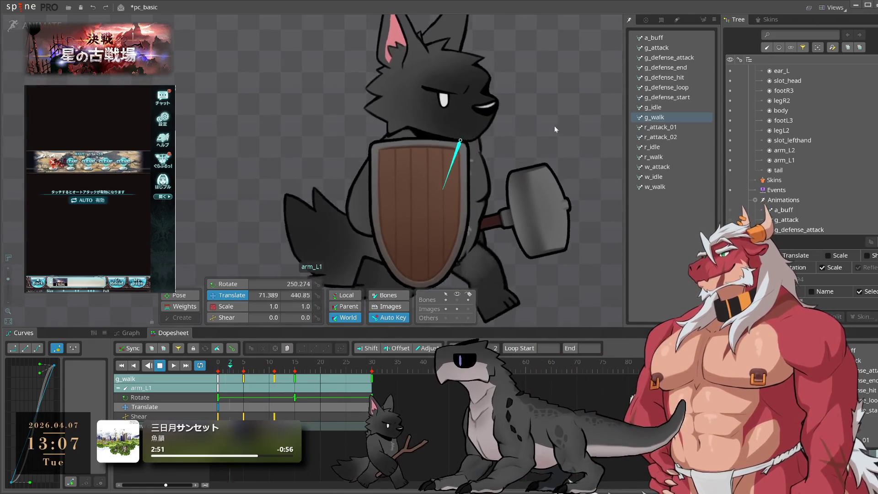
{"action": "key", "text": "space"}
{"action": "left_click", "coordinate": [425, 118]}
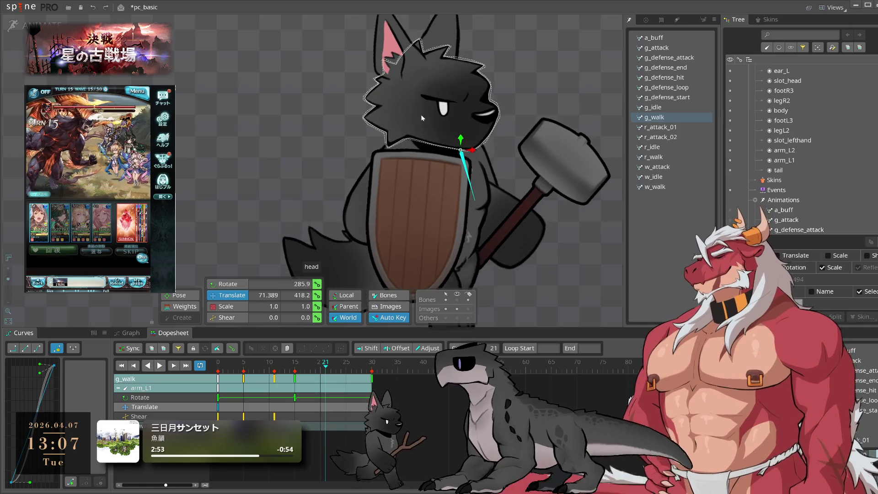
{"action": "left_click", "coordinate": [425, 118]}
{"action": "scroll", "coordinate": [795, 171], "scroll_direction": "up", "scroll_amount": 3}
{"action": "scroll", "coordinate": [795, 171], "scroll_direction": "up", "scroll_amount": 5}
{"action": "key", "text": "space"}
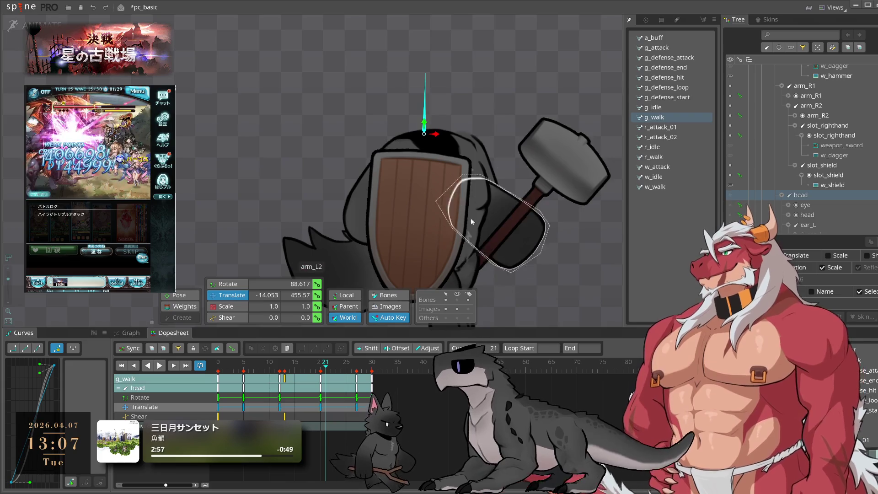
{"action": "key", "text": "space"}
{"action": "left_click", "coordinate": [461, 150]}
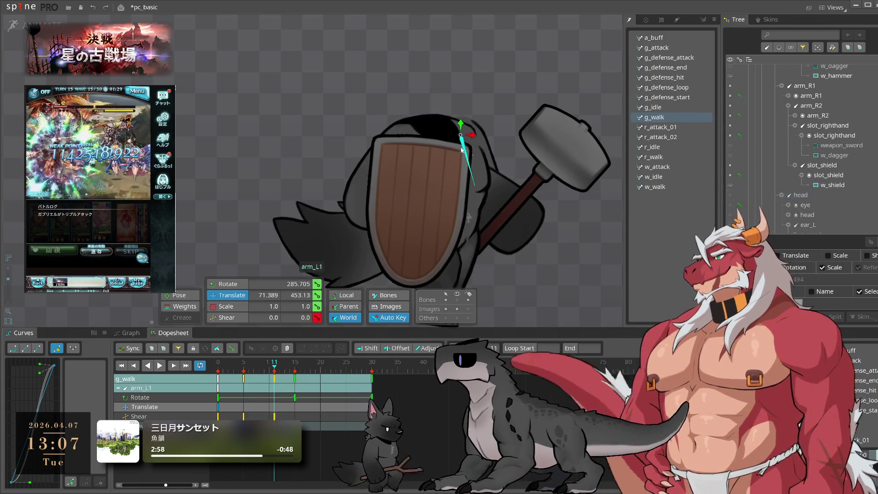
{"action": "key", "text": "space"}
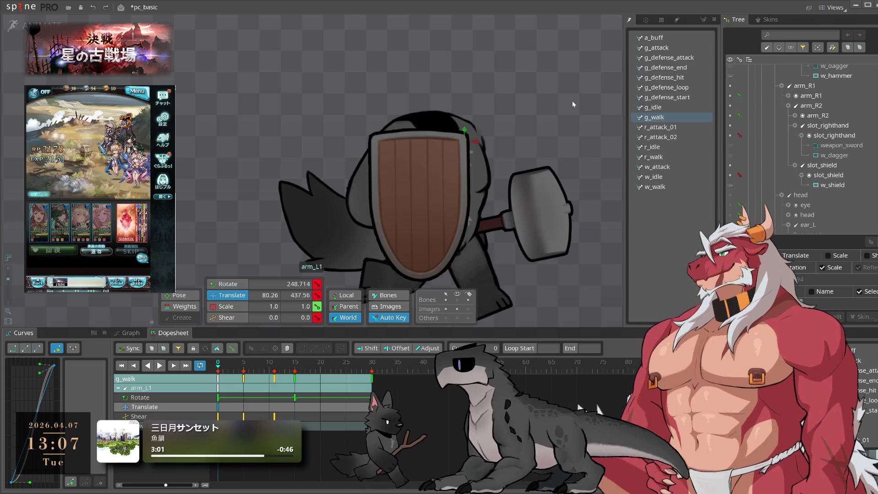
{"action": "key", "text": "space"}
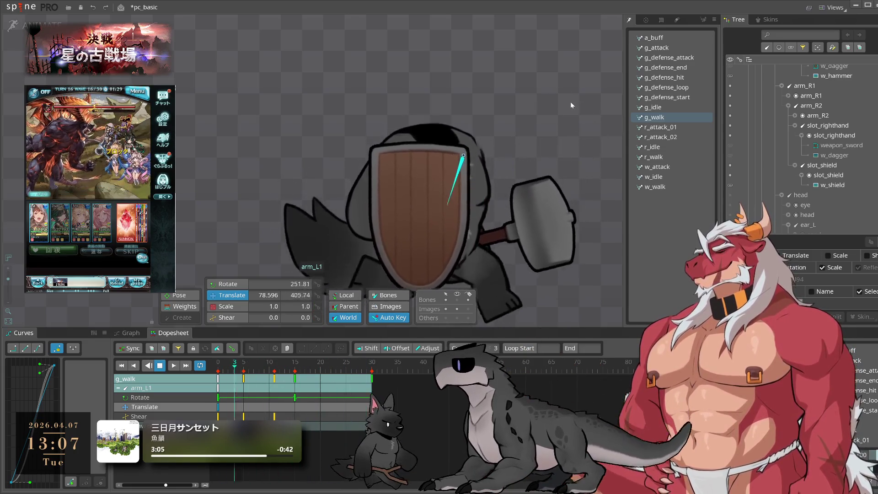
{"action": "key", "text": "space"}
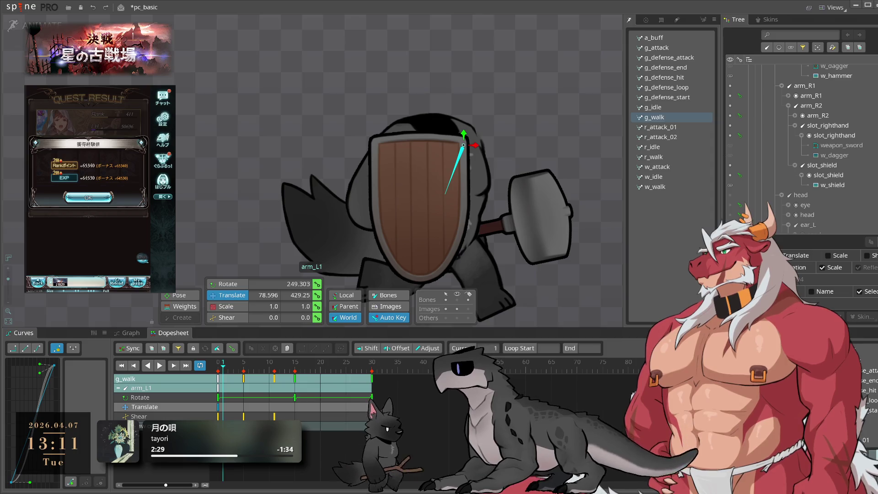
{"action": "left_click", "coordinate": [88, 198]}
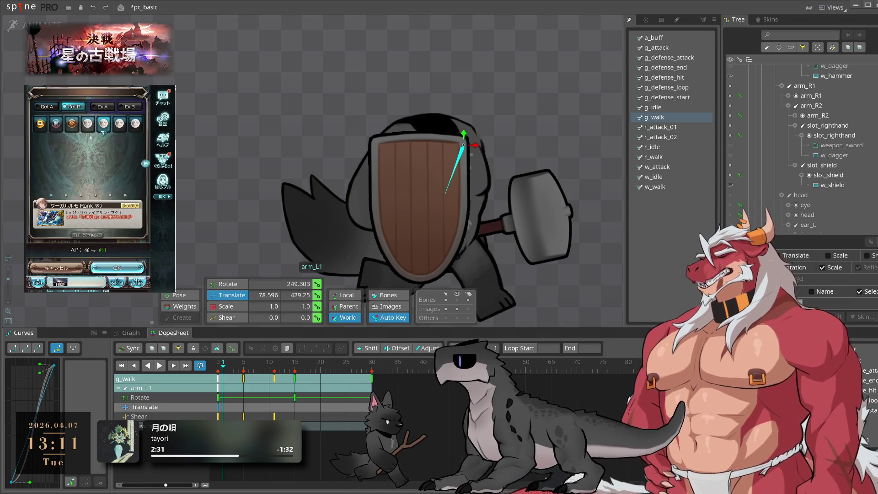
{"action": "left_click", "coordinate": [85, 237]}
{"action": "type", "text": "mq"}
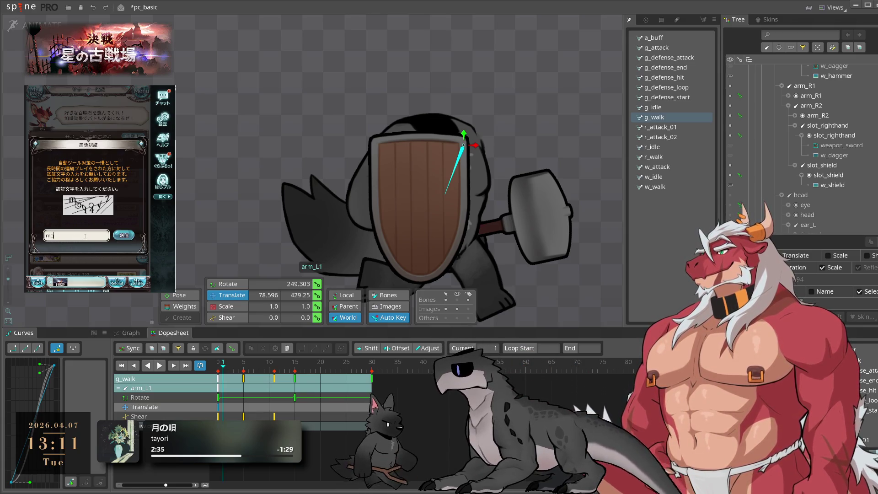
{"action": "type", "text": "4y7"}
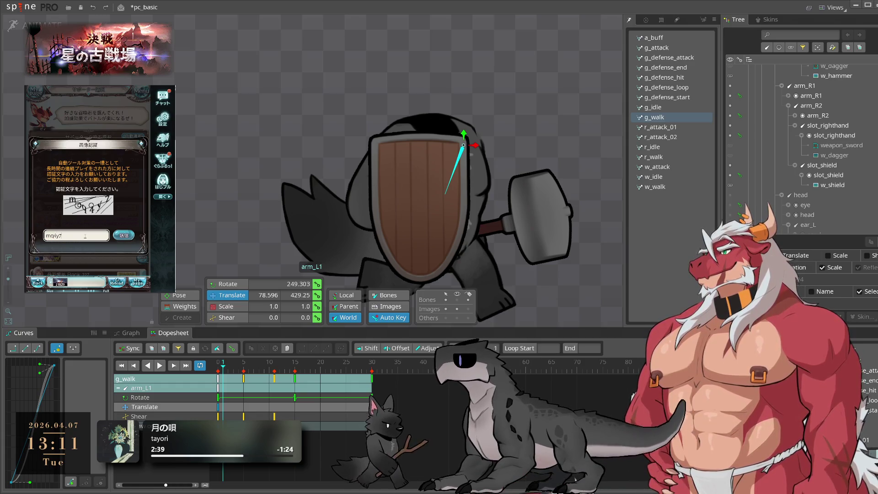
{"action": "key", "text": "Return"}
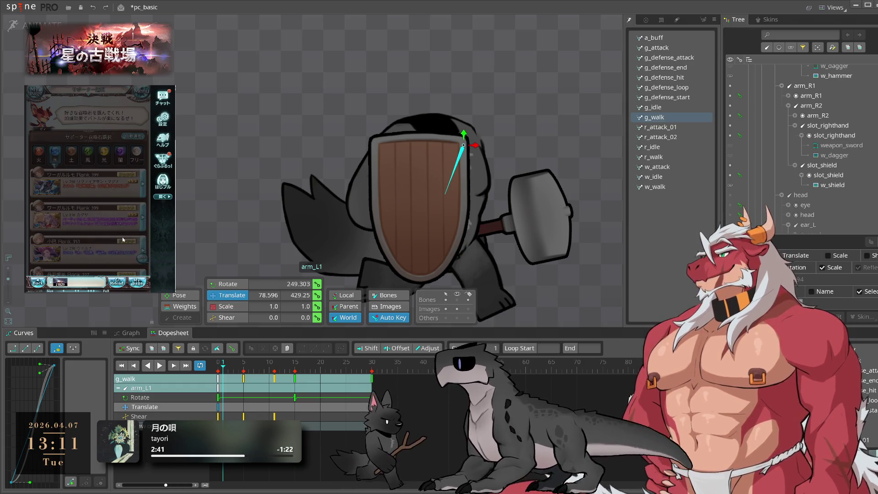
{"action": "left_click", "coordinate": [112, 258]}
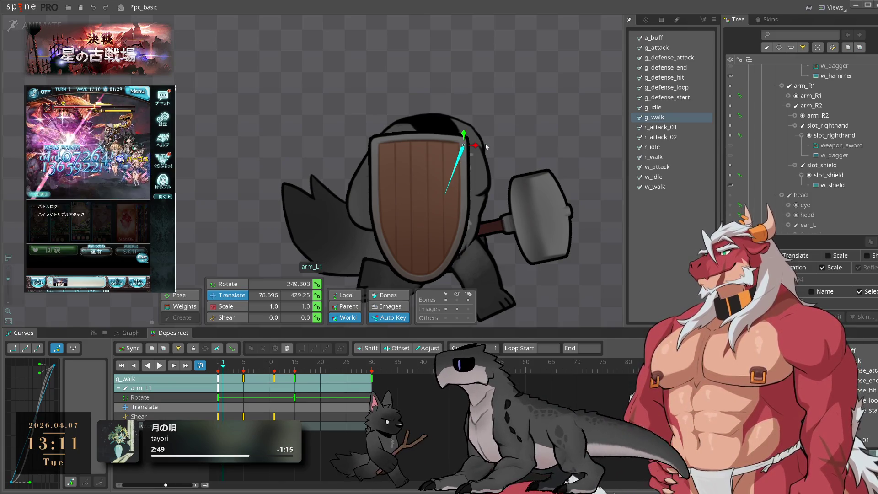
{"action": "key", "text": "space"}
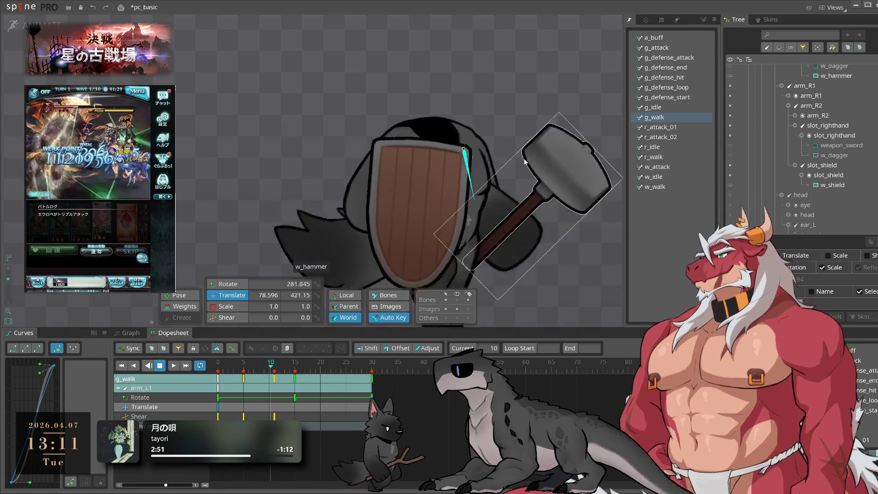
Step: Paste g_walk's arm_L1 start key into the r_walk animation
{"action": "left_click", "coordinate": [295, 397]}
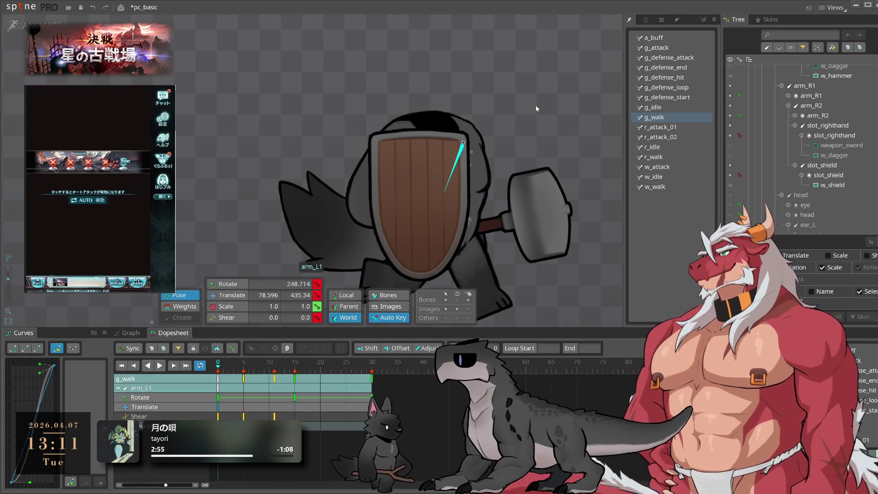
{"action": "key", "text": "space"}
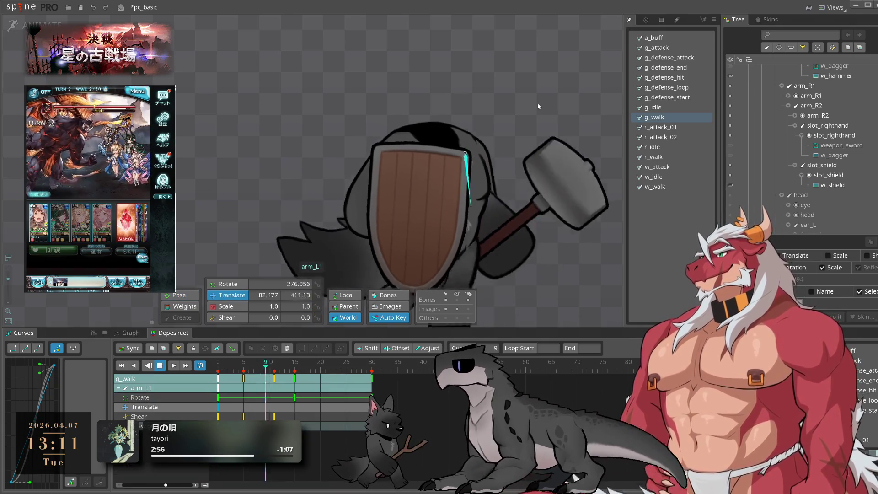
{"action": "left_click", "coordinate": [409, 127]}
{"action": "scroll", "coordinate": [409, 128], "scroll_direction": "down", "scroll_amount": 3}
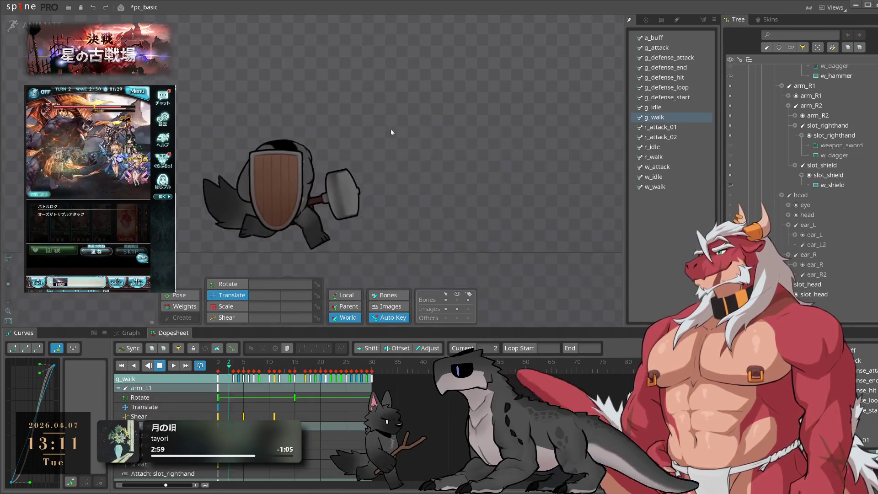
{"action": "left_click", "coordinate": [475, 188]}
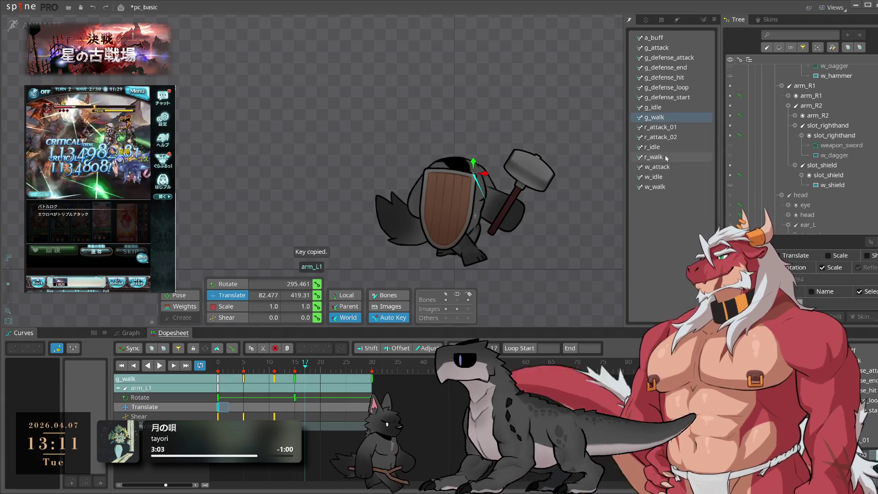
{"action": "left_click", "coordinate": [654, 157]}
{"action": "key", "text": "ctrl+v"}
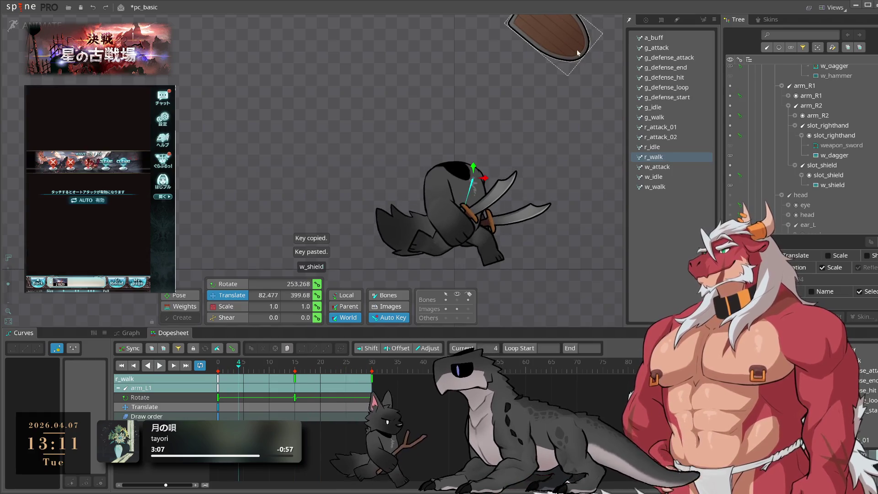
Step: Paste the shield slot key into r_idle and check the pose in setup mode
{"action": "left_click", "coordinate": [577, 49]}
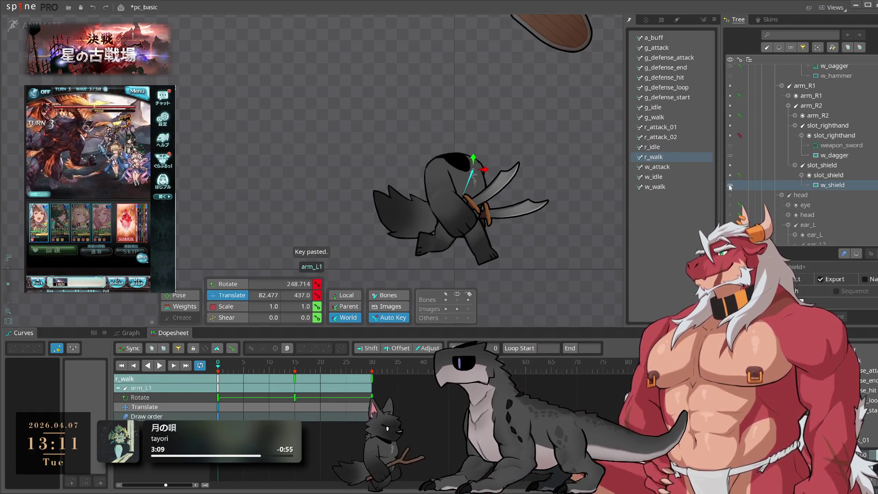
{"action": "left_click", "coordinate": [730, 186]}
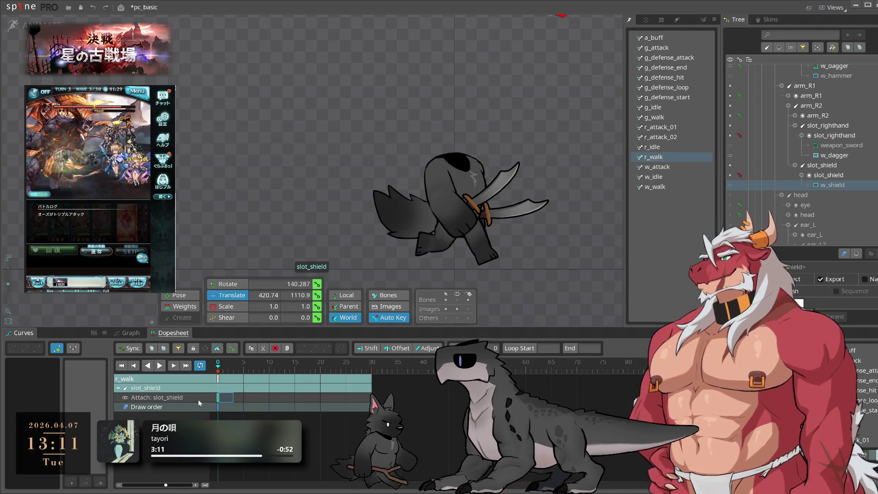
{"action": "left_click", "coordinate": [662, 188]}
{"action": "key", "text": "ctrl+v"}
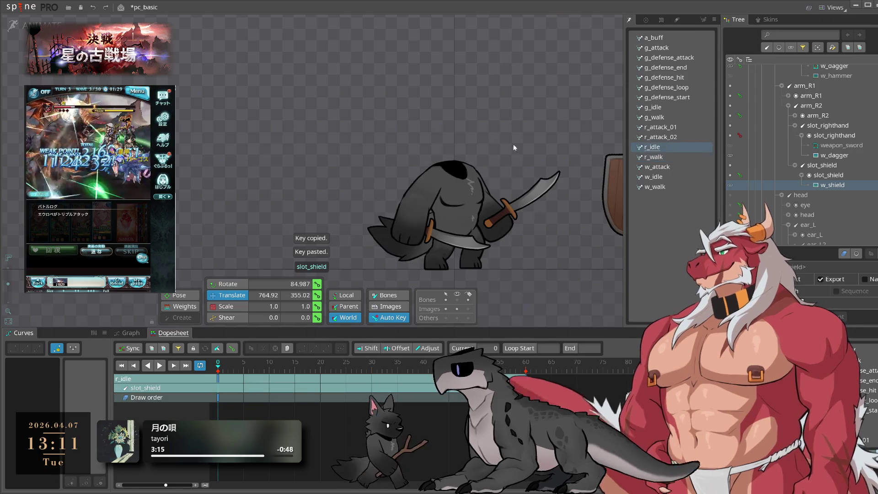
{"action": "key", "text": "Tab"}
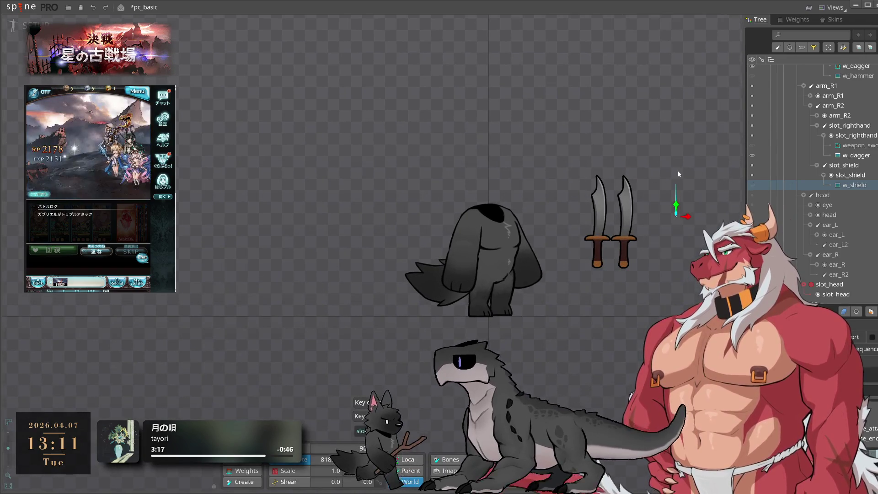
{"action": "key", "text": "Tab"}
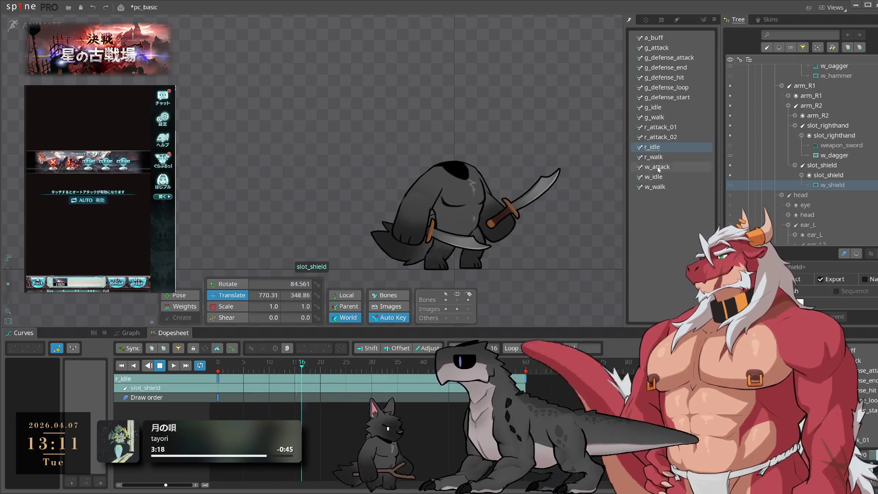
Step: Paste g_walk's arm_L1 key into w_walk and clear the bone selection
{"action": "left_click", "coordinate": [657, 117]}
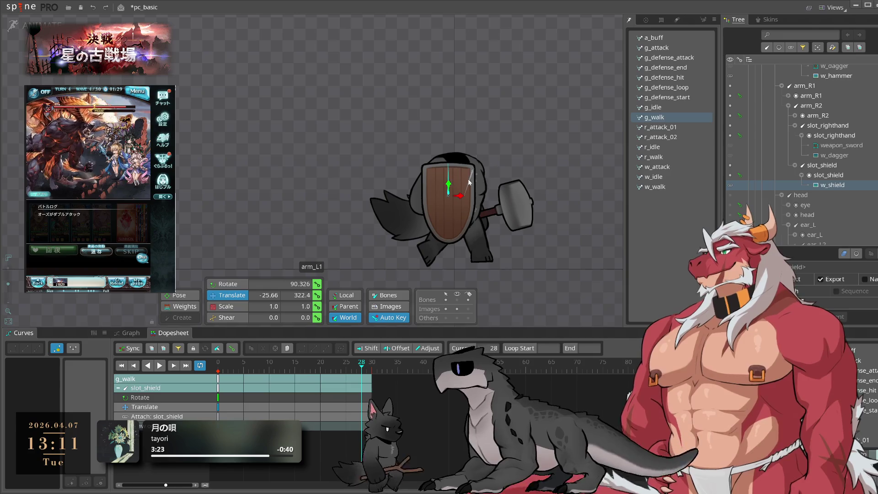
{"action": "left_click", "coordinate": [469, 182]}
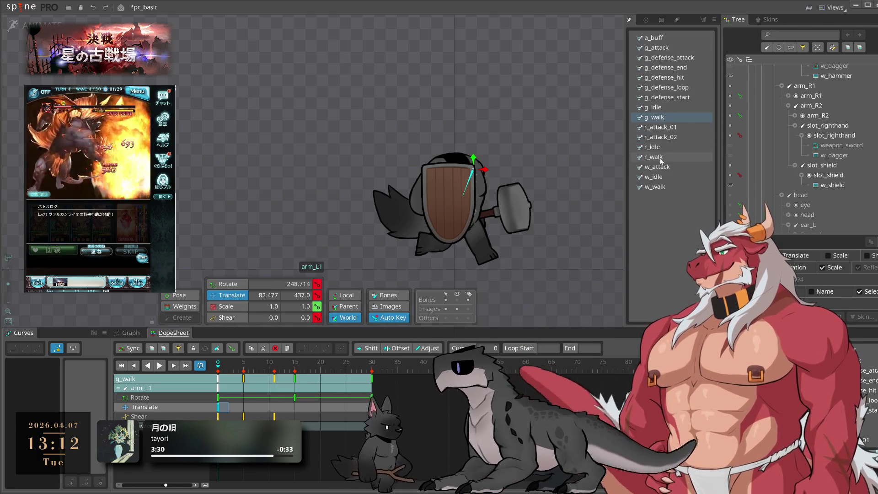
{"action": "left_click", "coordinate": [659, 187]}
{"action": "key", "text": "ctrl+v"}
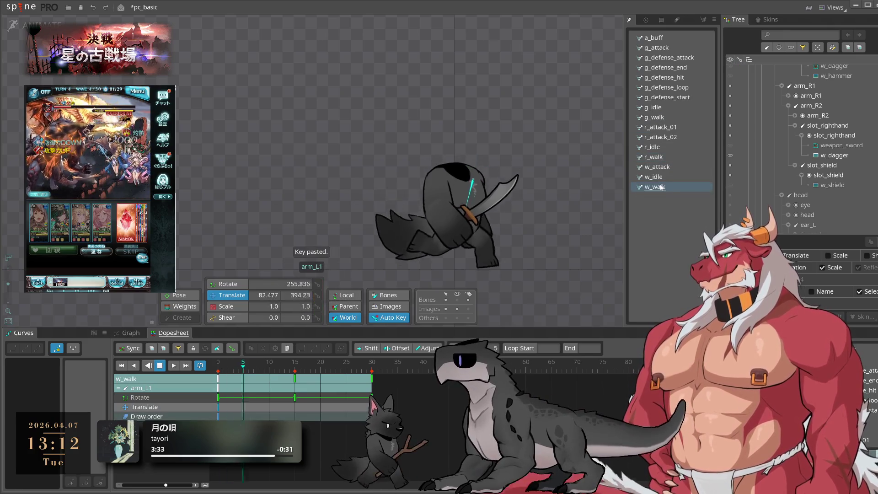
{"action": "left_click", "coordinate": [492, 126]}
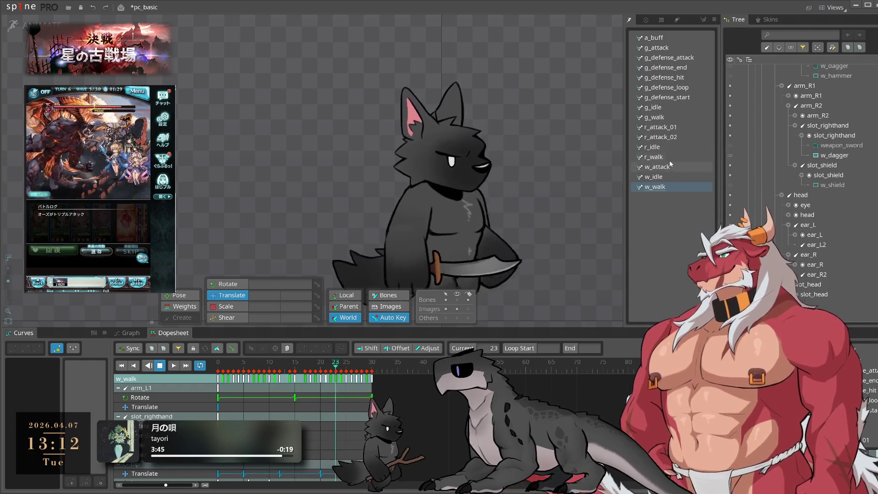
Step: Preview r_idle, w_walk and r_walk, then return to g_walk
{"action": "left_click", "coordinate": [667, 149]}
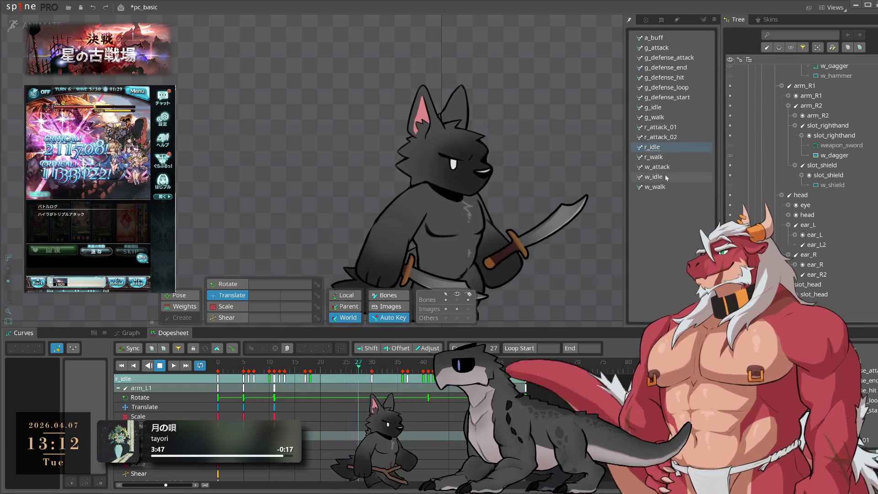
{"action": "left_click", "coordinate": [685, 188]}
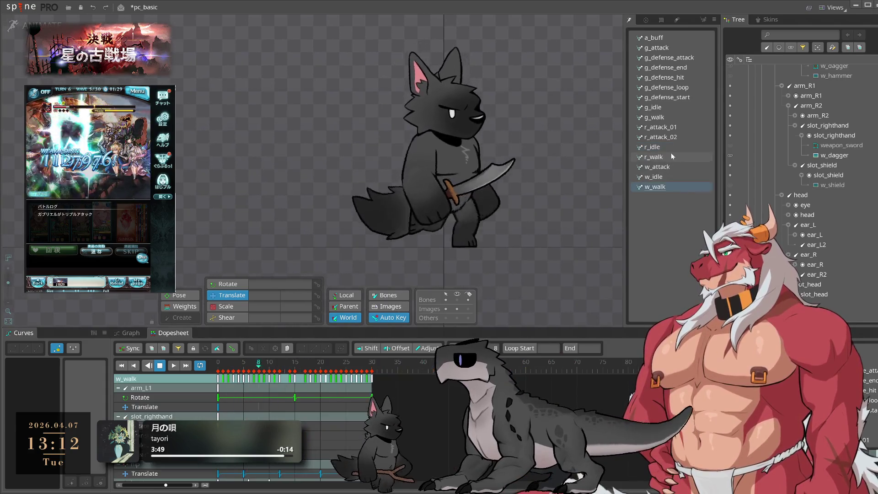
{"action": "left_click", "coordinate": [671, 148]}
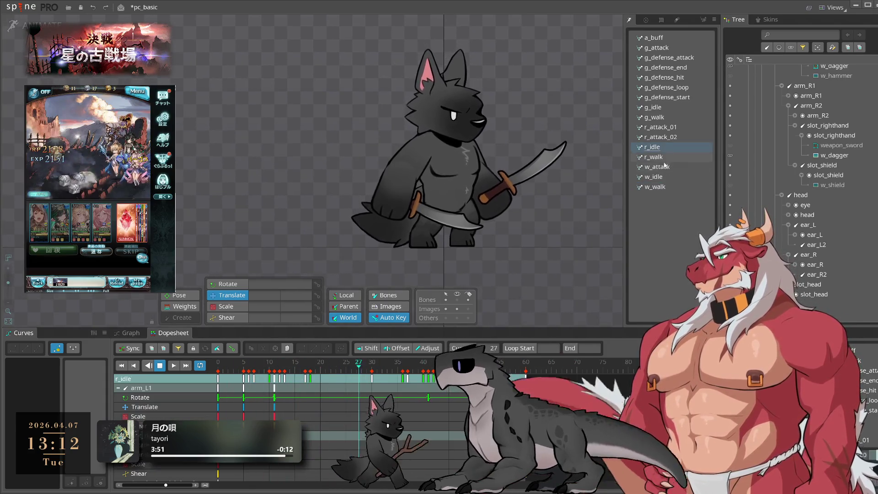
{"action": "left_click", "coordinate": [661, 158]}
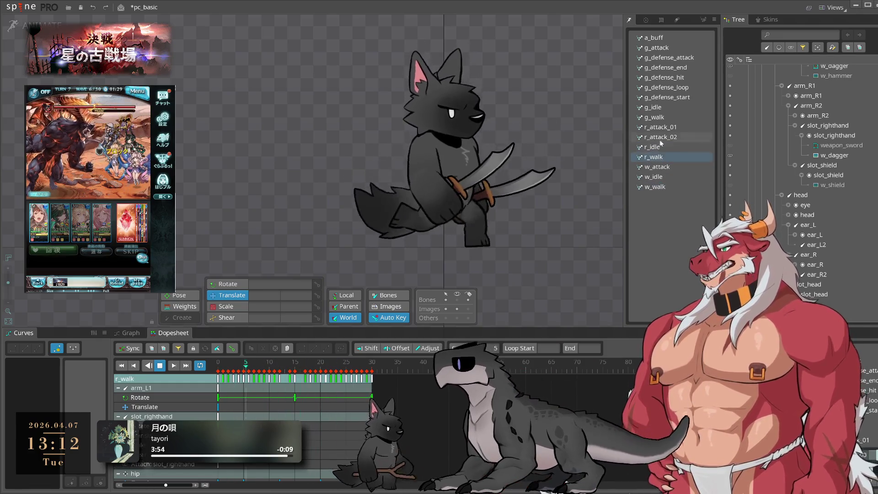
{"action": "left_click", "coordinate": [668, 118]}
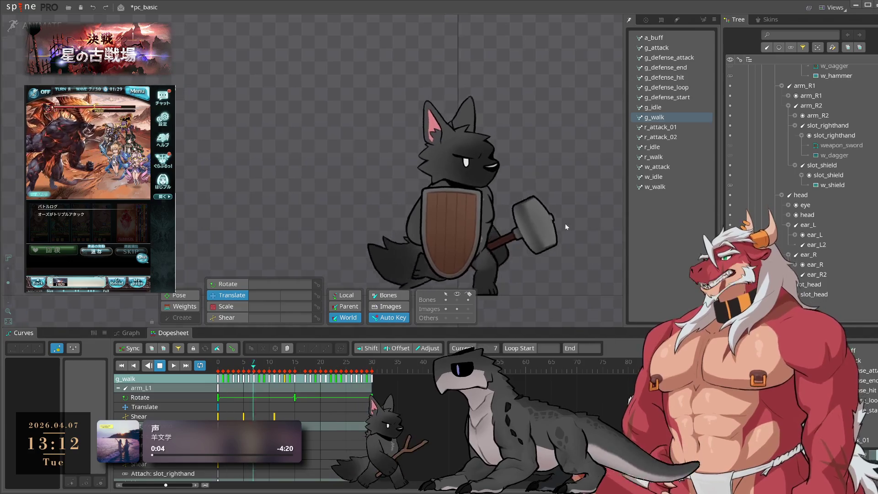
Step: Save the project and select the shield slot in g_walk for copying
{"action": "key", "text": "ctrl+s"}
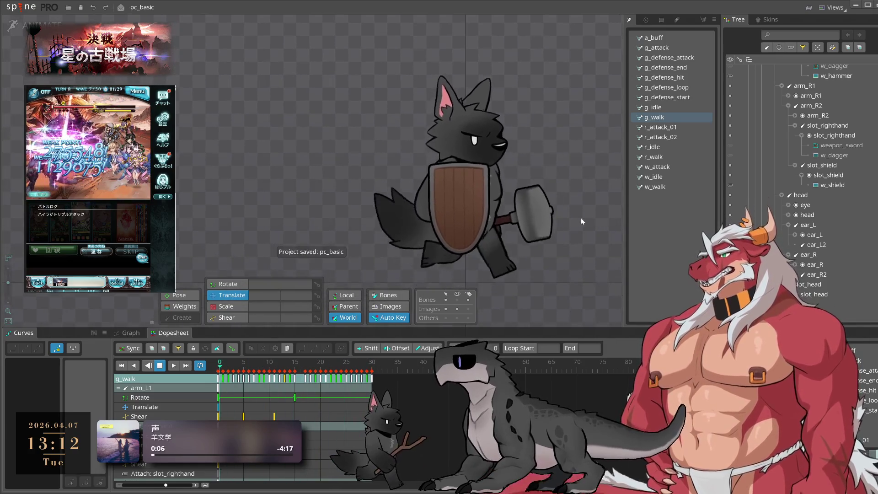
{"action": "left_click", "coordinate": [674, 107]}
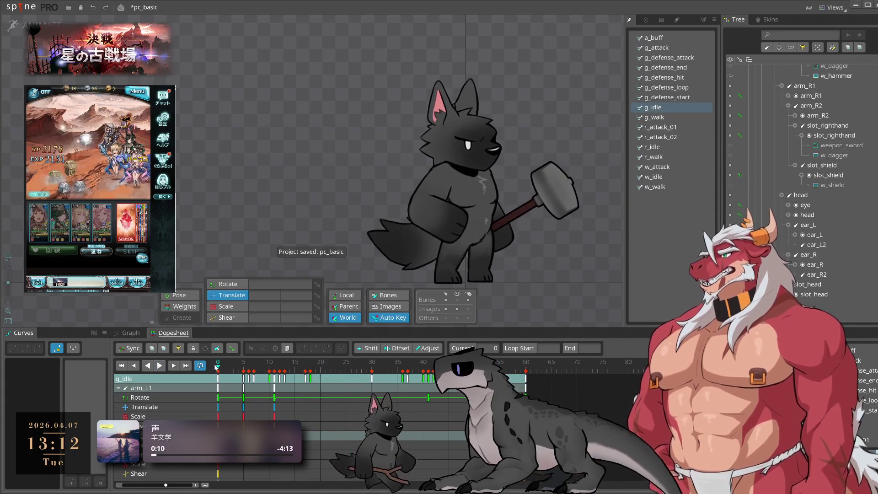
{"action": "left_click", "coordinate": [654, 117]}
{"action": "left_click", "coordinate": [470, 205]}
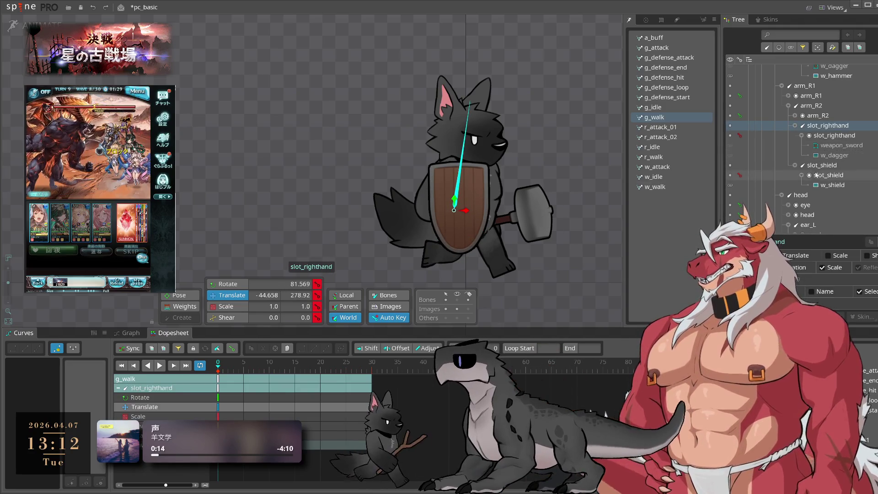
Step: Paste the shield slot key into g_defense_start, then switch to g_attack
{"action": "left_click", "coordinate": [670, 97]}
{"action": "key", "text": "ctrl+v"}
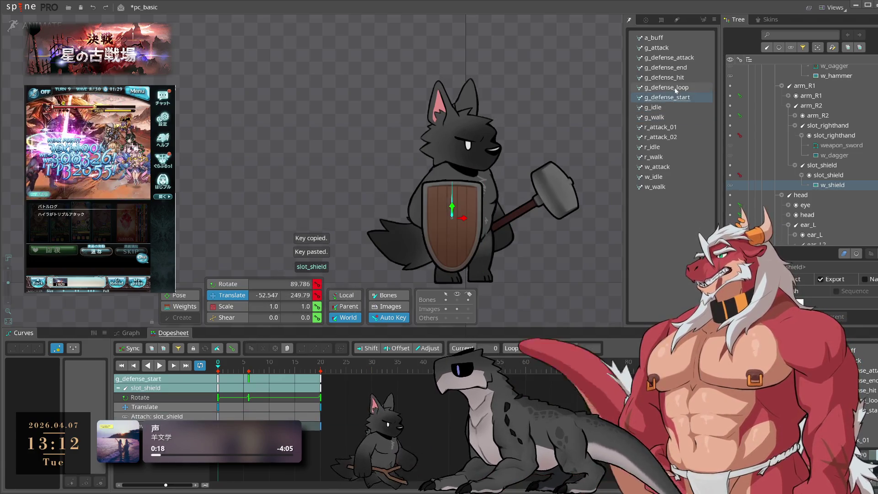
{"action": "left_click", "coordinate": [677, 81]}
{"action": "left_click", "coordinate": [684, 58]}
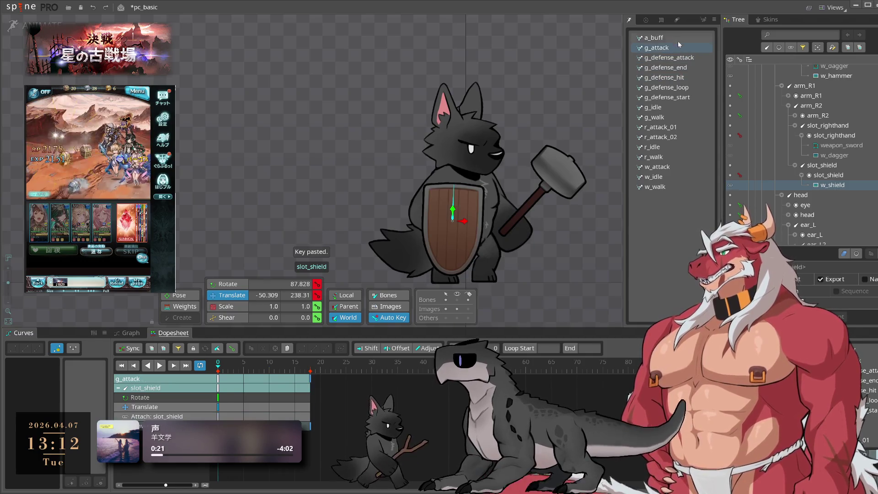
Step: Preview a_buff, g_defense_attack, g_defense_loop and g_defense_start, ending on g_defense_end
{"action": "left_click", "coordinate": [676, 38]}
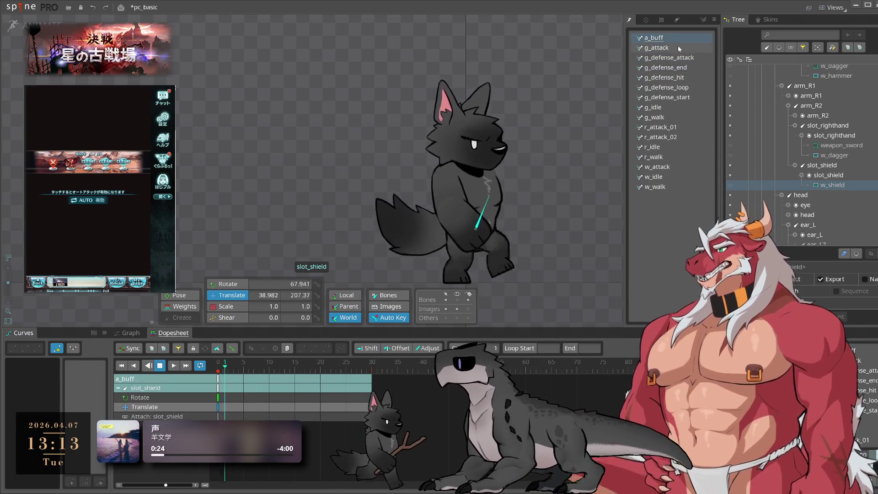
{"action": "left_click", "coordinate": [674, 58]}
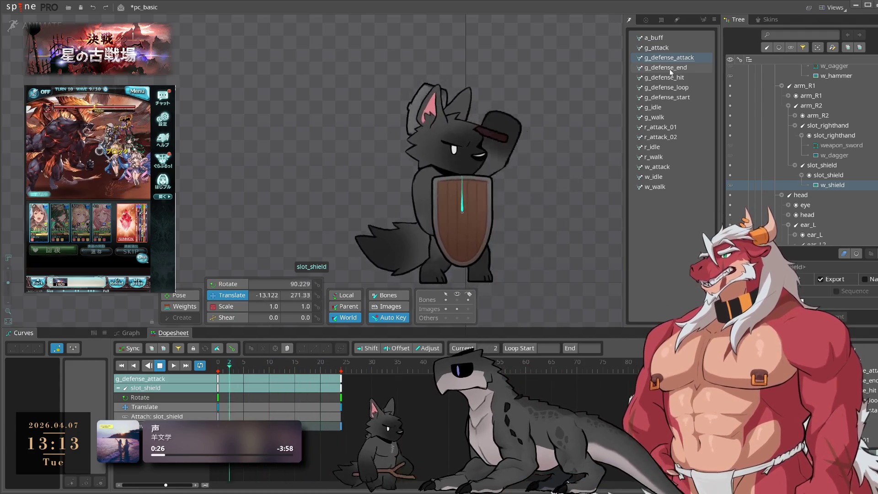
{"action": "left_click", "coordinate": [670, 69]}
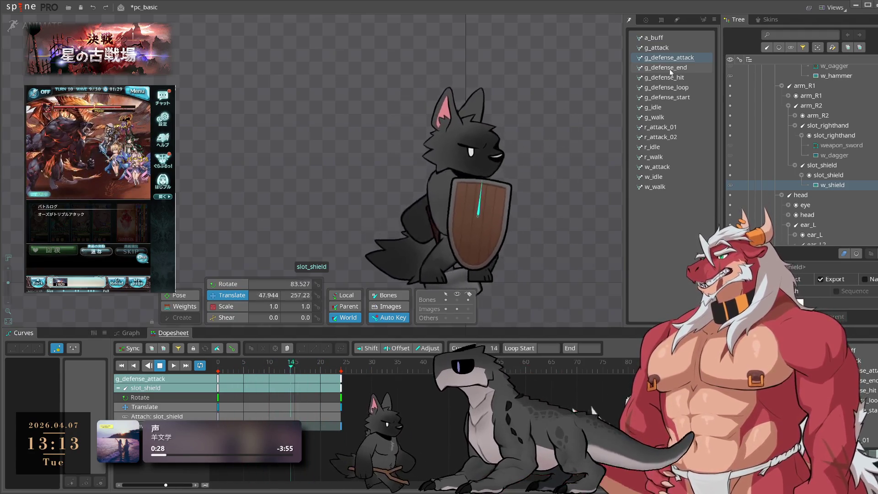
{"action": "left_click", "coordinate": [667, 88]}
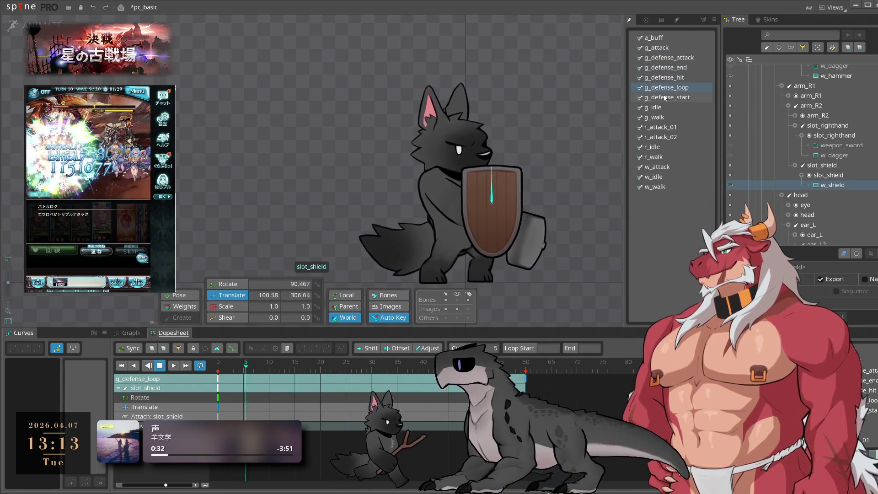
{"action": "left_click", "coordinate": [665, 98]}
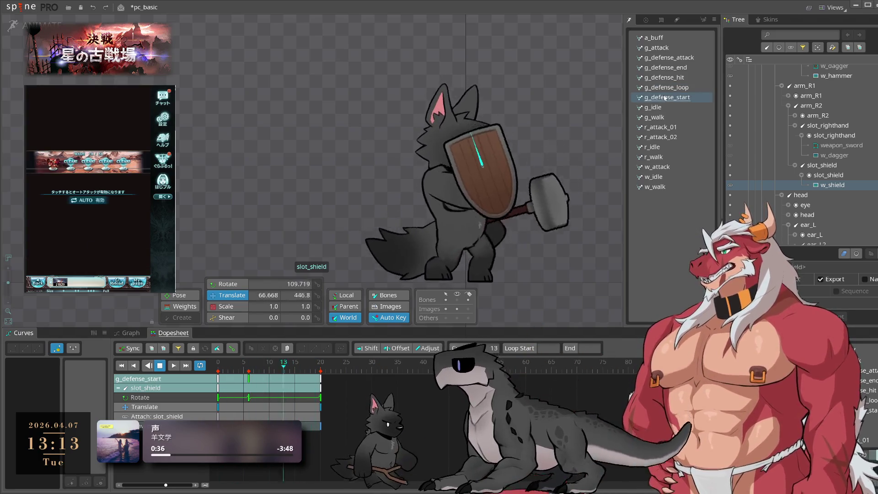
{"action": "left_click", "coordinate": [677, 68]}
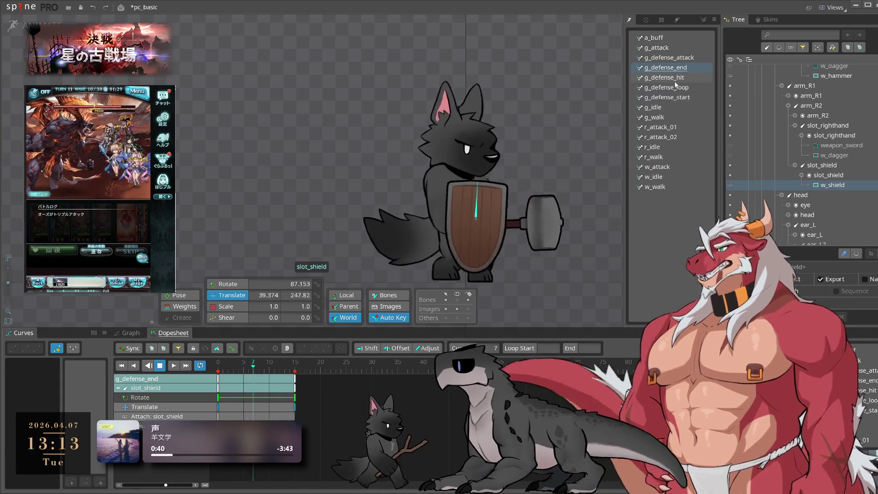
Step: Copy leg_R's frame-15 translate key to frame 10, check playback, and save
{"action": "key", "text": "space"}
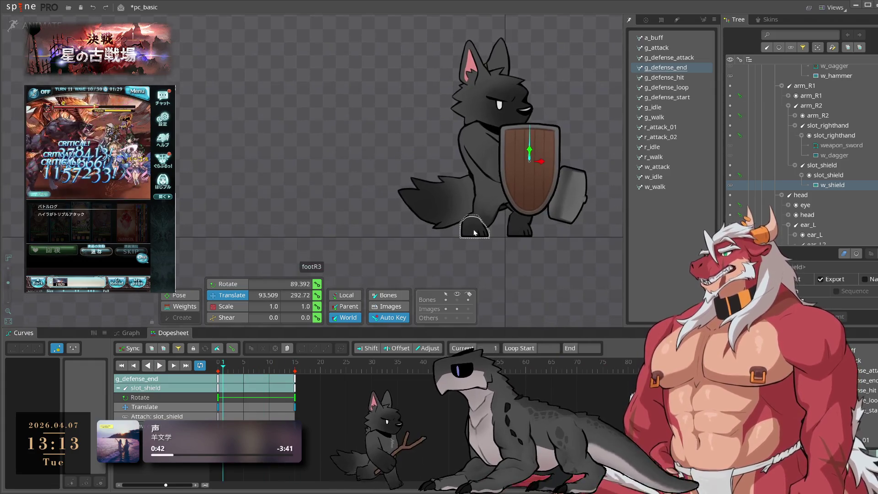
{"action": "left_click", "coordinate": [295, 407]}
{"action": "key", "text": "ctrl+c"}
{"action": "left_click", "coordinate": [268, 365]}
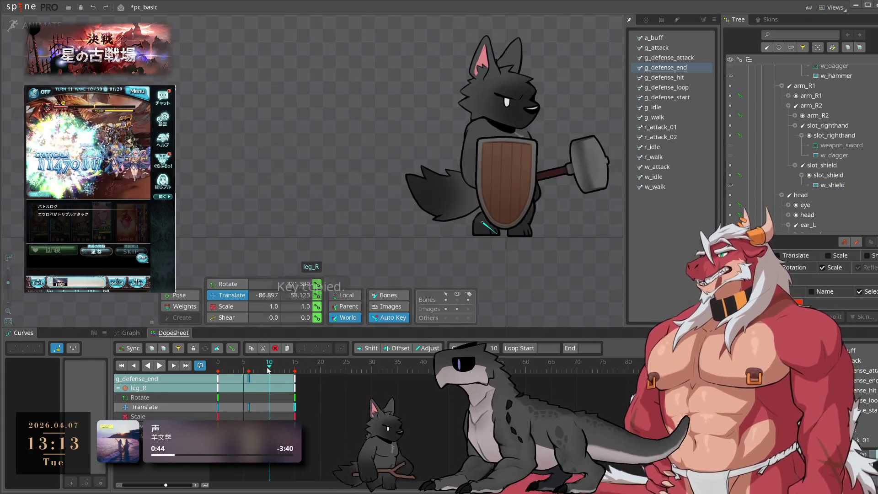
{"action": "key", "text": "ctrl+v"}
{"action": "key", "text": "space"}
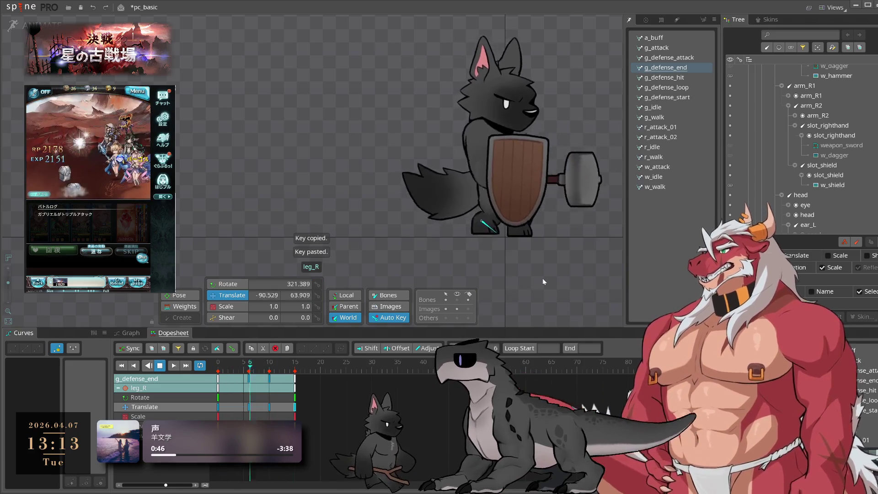
{"action": "left_click", "coordinate": [547, 291]}
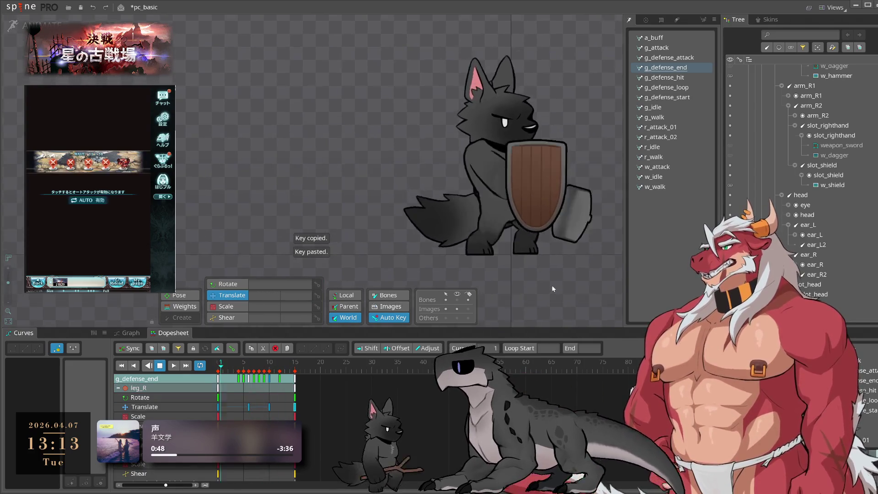
{"action": "key", "text": "ctrl+s"}
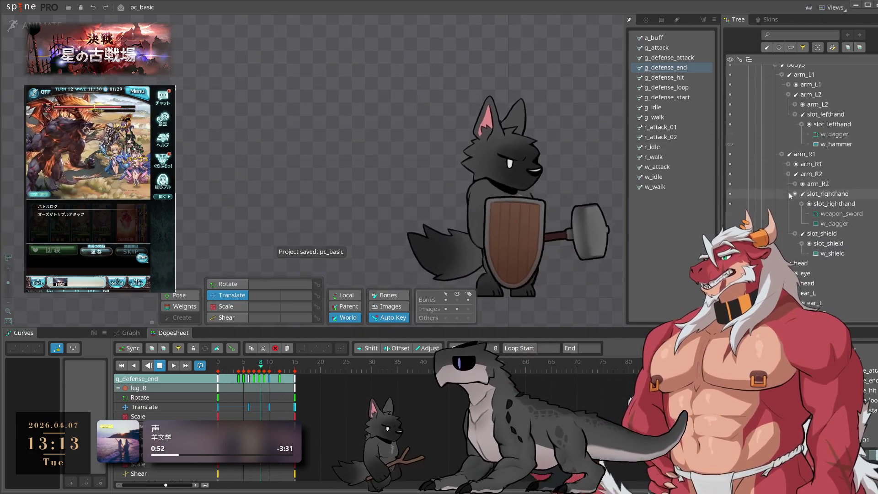
{"action": "scroll", "coordinate": [820, 223], "scroll_direction": "up", "scroll_amount": 1}
{"action": "scroll", "coordinate": [819, 223], "scroll_direction": "up", "scroll_amount": 10}
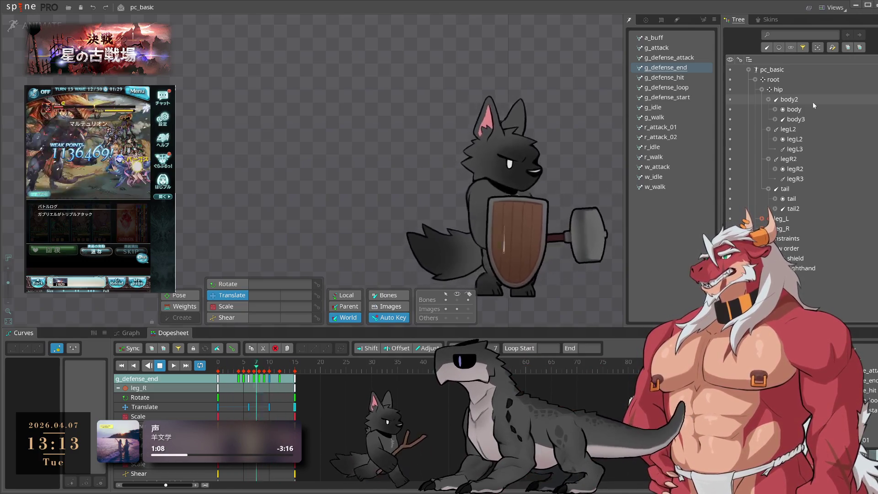
{"action": "scroll", "coordinate": [808, 215], "scroll_direction": "down", "scroll_amount": 3}
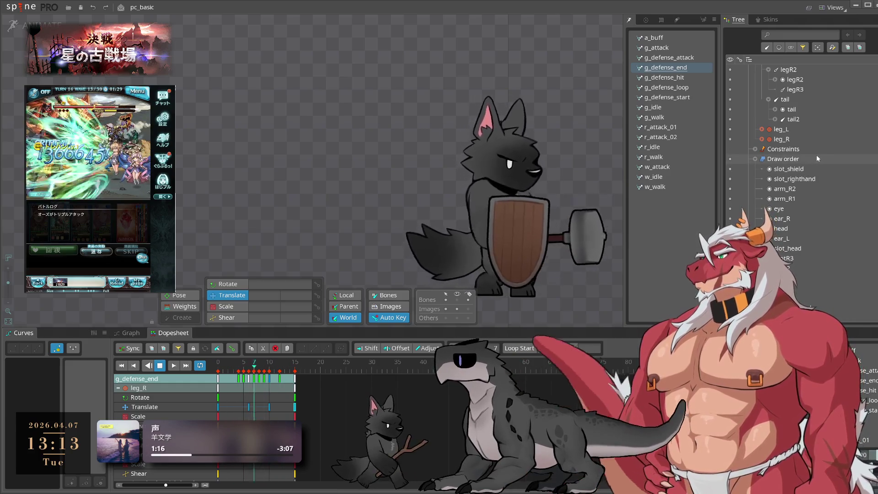
{"action": "key", "text": "space"}
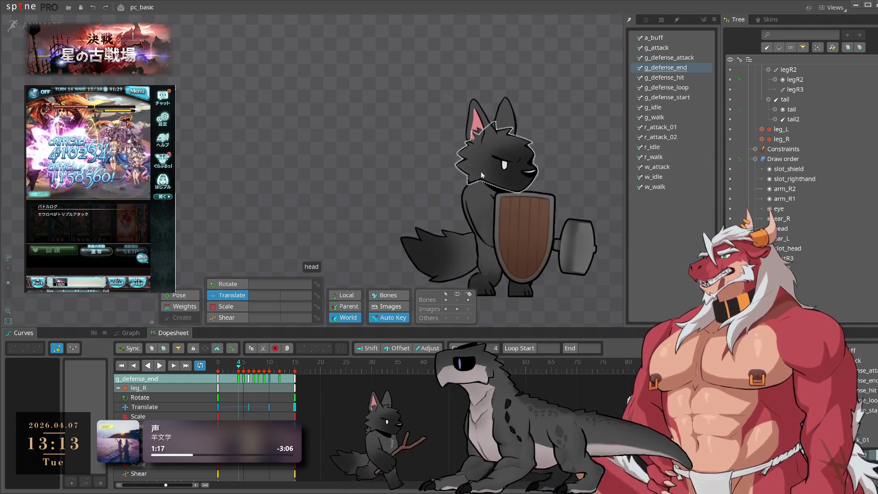
Step: Select the tail bone, save the project, start playback, then deselect the tail bone
{"action": "left_click", "coordinate": [481, 244]}
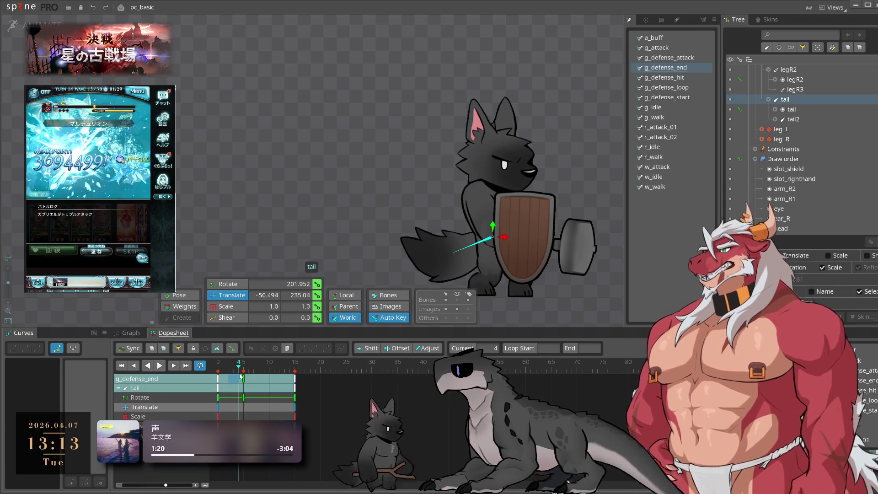
{"action": "key", "text": "ctrl+s"}
{"action": "key", "text": "space"}
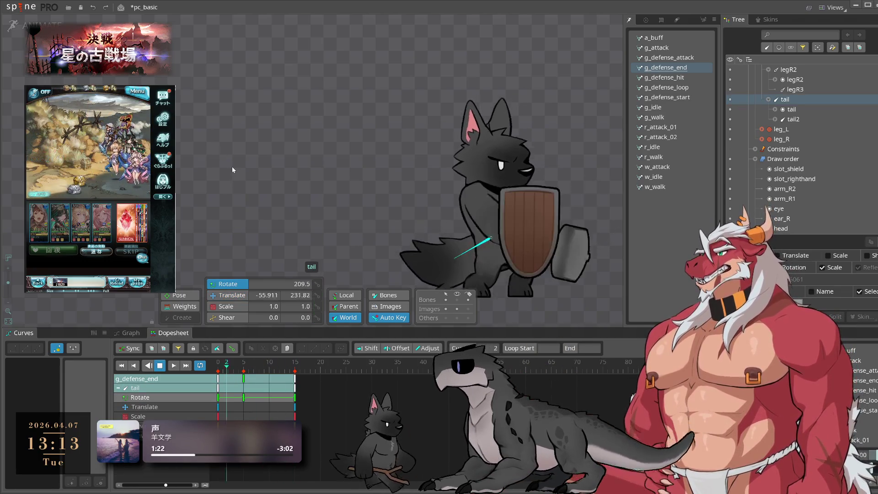
{"action": "left_click", "coordinate": [331, 128]}
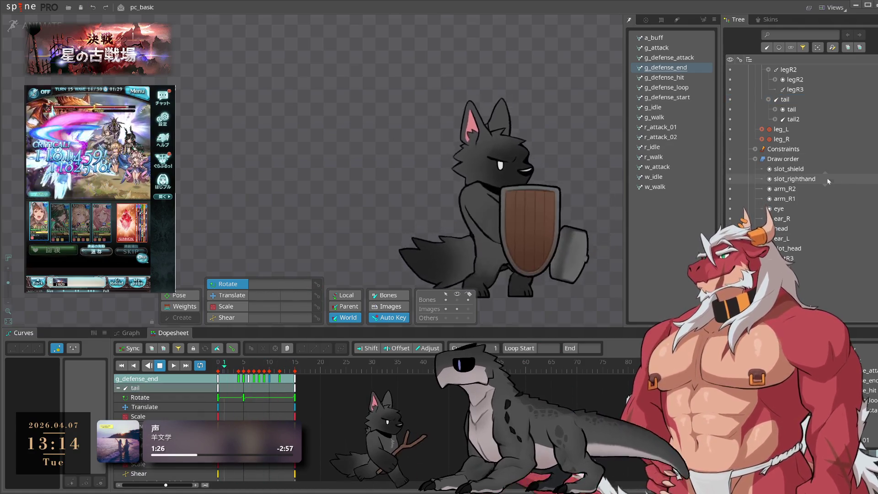
Step: Preview w_attack, w_walk, a_buff and g_attack, then settle on g_defense_loop
{"action": "left_click", "coordinate": [659, 166]}
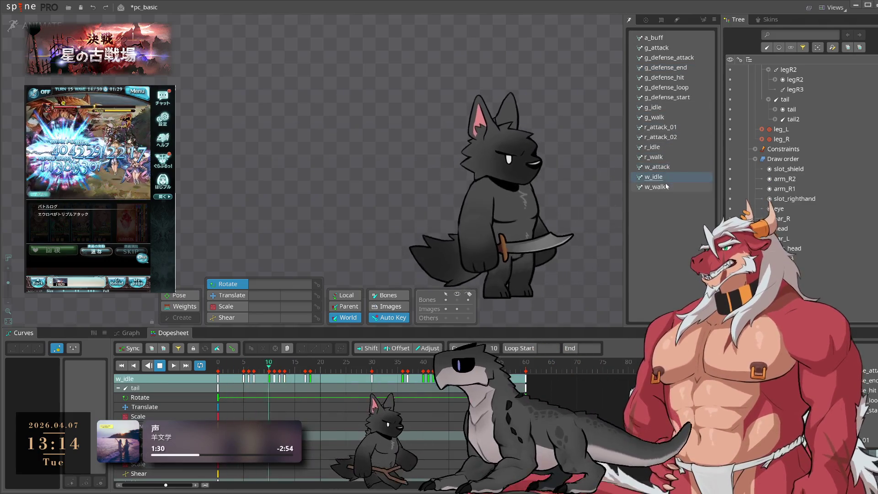
{"action": "left_click", "coordinate": [667, 187]}
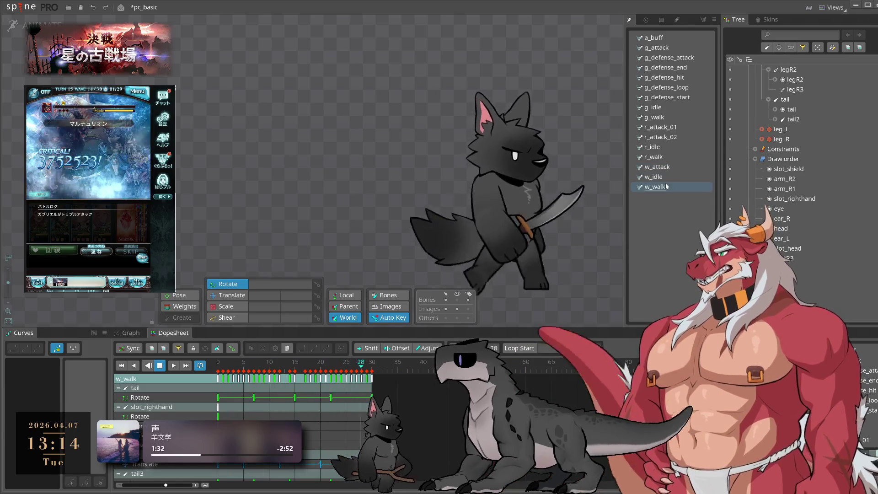
{"action": "left_click", "coordinate": [666, 37]}
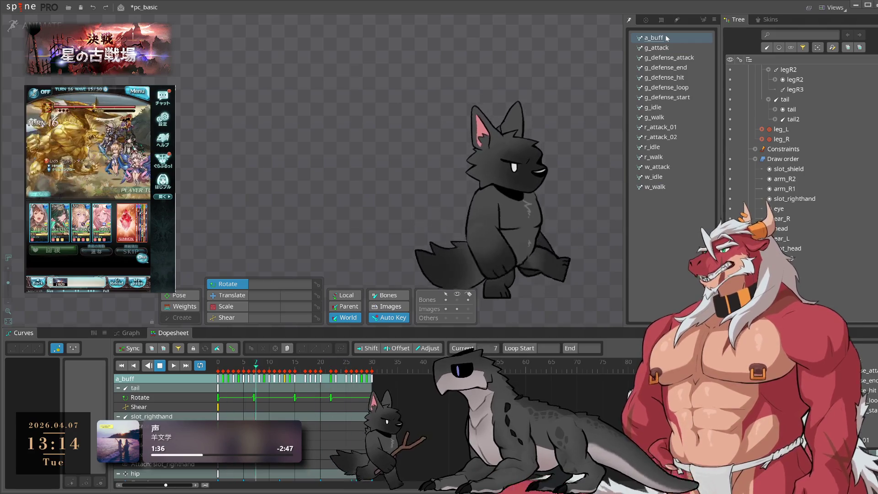
{"action": "left_click", "coordinate": [667, 47]}
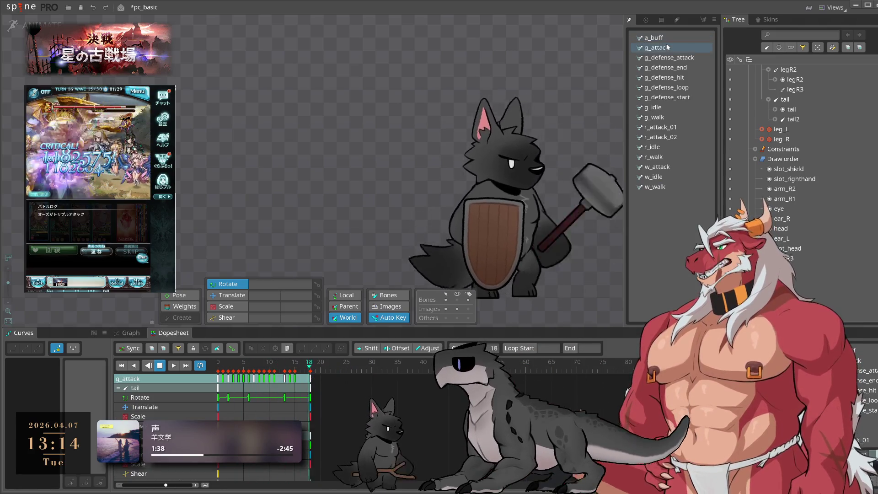
{"action": "left_click", "coordinate": [661, 38]}
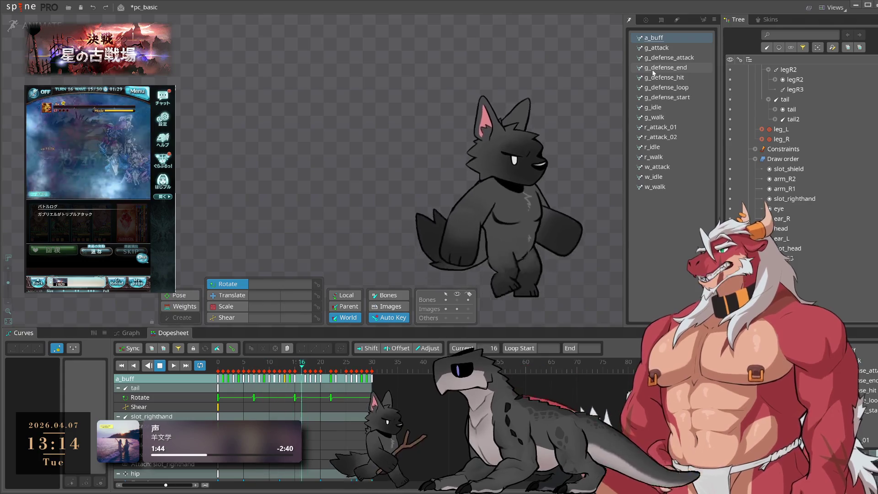
{"action": "left_click", "coordinate": [659, 87]}
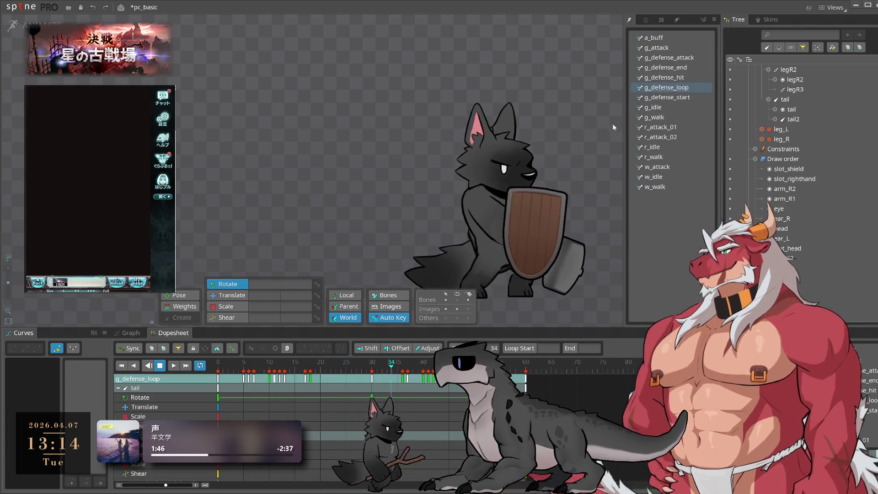
Step: Save the pc_basic project and stop the animation playback
{"action": "key", "text": "ctrl+s"}
{"action": "scroll", "coordinate": [818, 263], "scroll_direction": "up", "scroll_amount": 3}
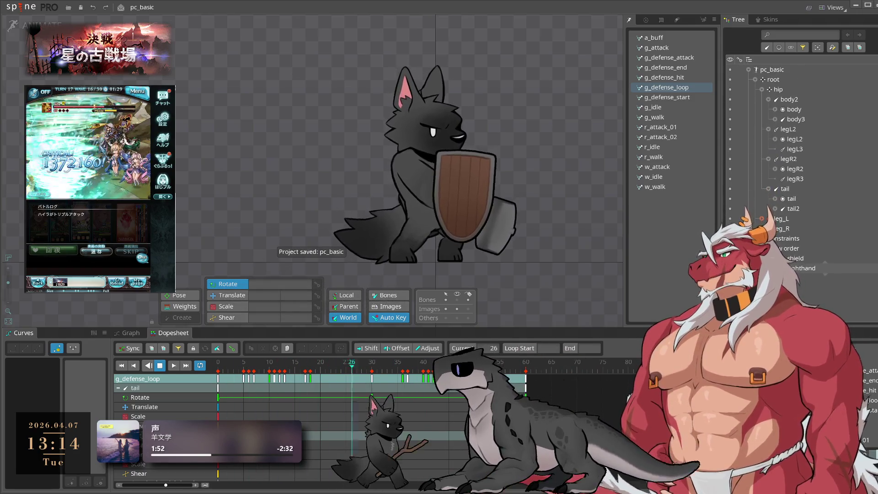
{"action": "key", "text": "space"}
Step: Pick body3 and slot_shield, toggle setup pose and back, then open w_idle
{"action": "left_click", "coordinate": [429, 187]}
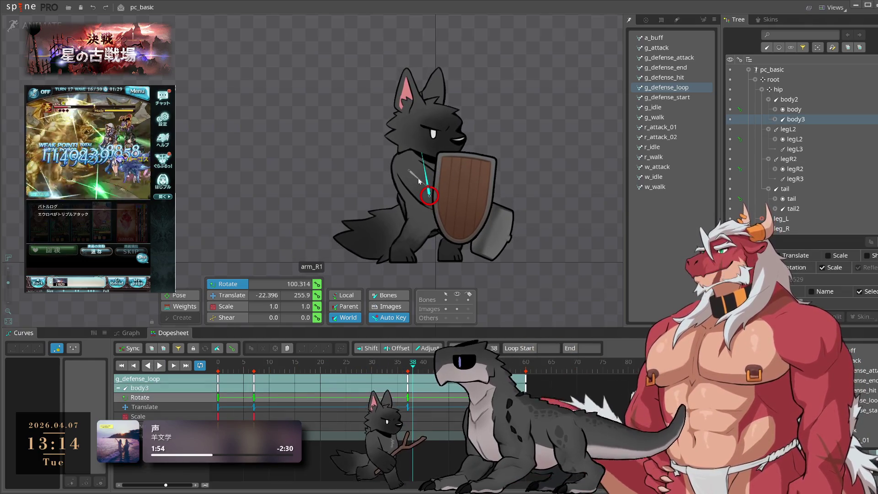
{"action": "scroll", "coordinate": [804, 210], "scroll_direction": "down", "scroll_amount": 5}
{"action": "left_click", "coordinate": [790, 79]}
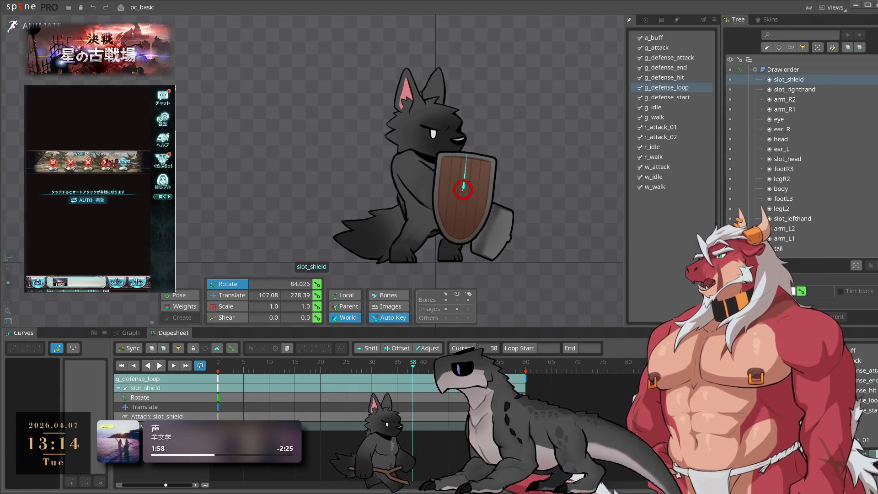
{"action": "key", "text": "Tab"}
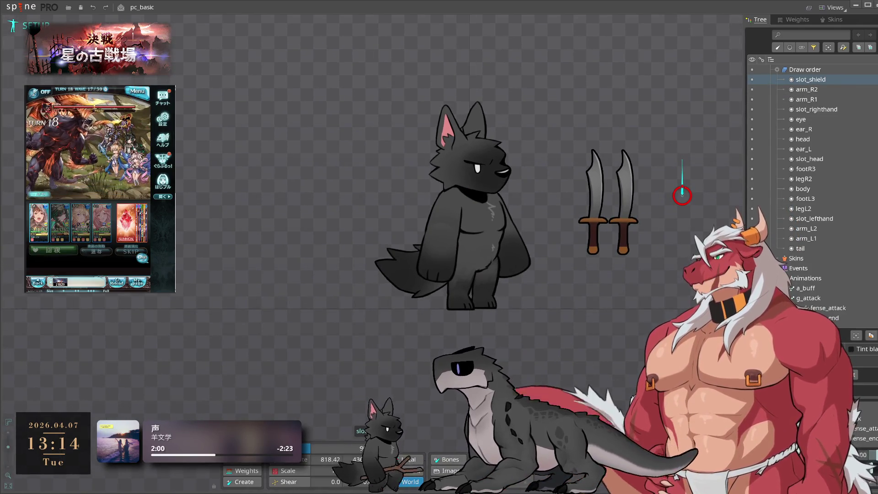
{"action": "key", "text": "Tab"}
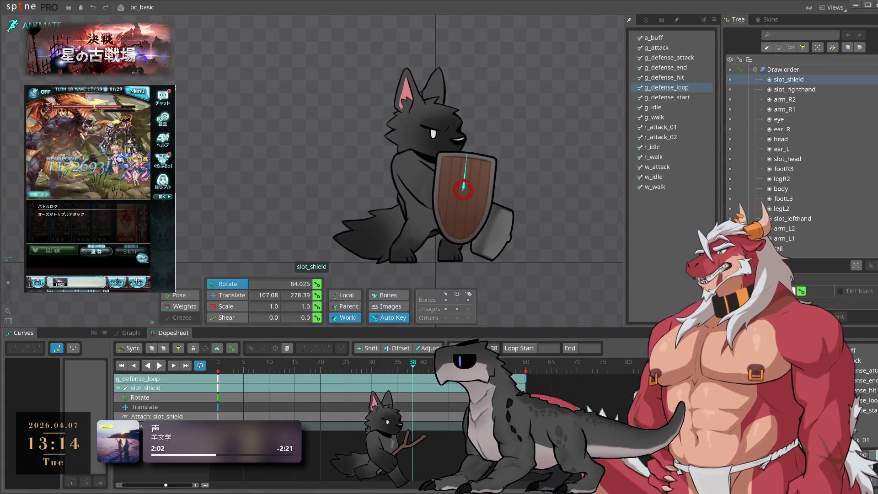
{"action": "left_click", "coordinate": [671, 177]}
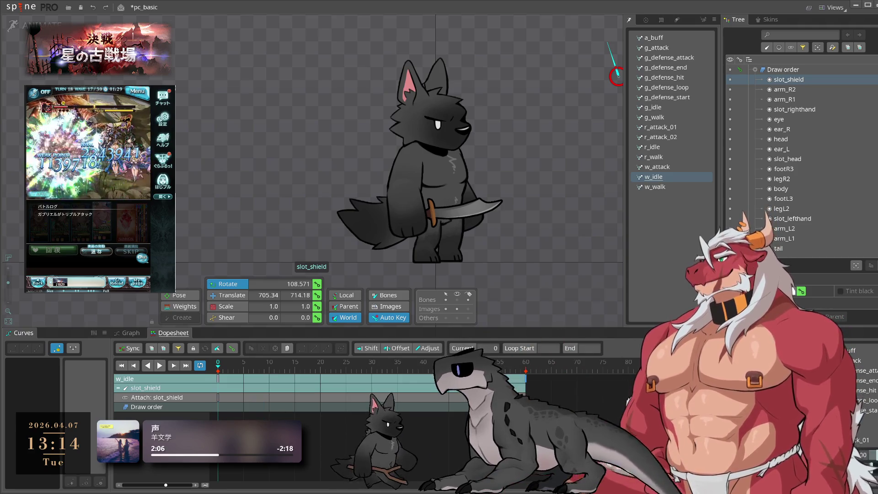
Step: Delete the selected shield keys and filter the timeline to slot_shield rows
{"action": "key", "text": "Delete"}
{"action": "left_click", "coordinate": [549, 279]}
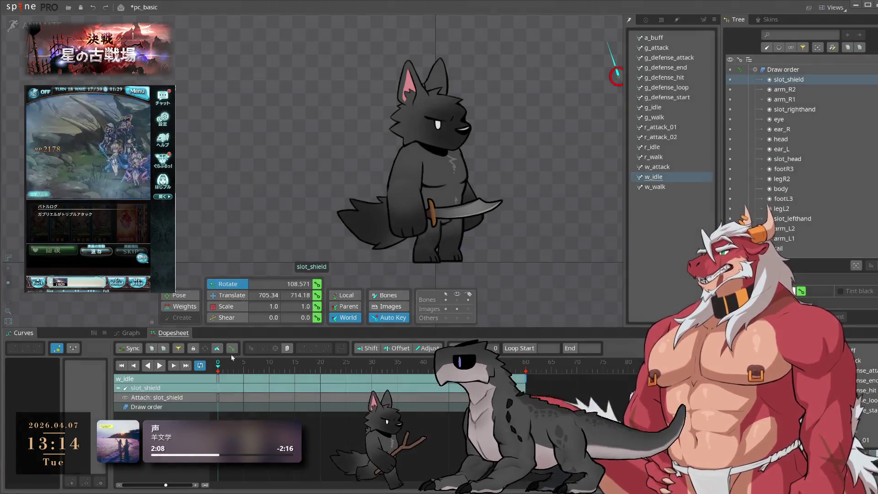
{"action": "left_click", "coordinate": [178, 348]}
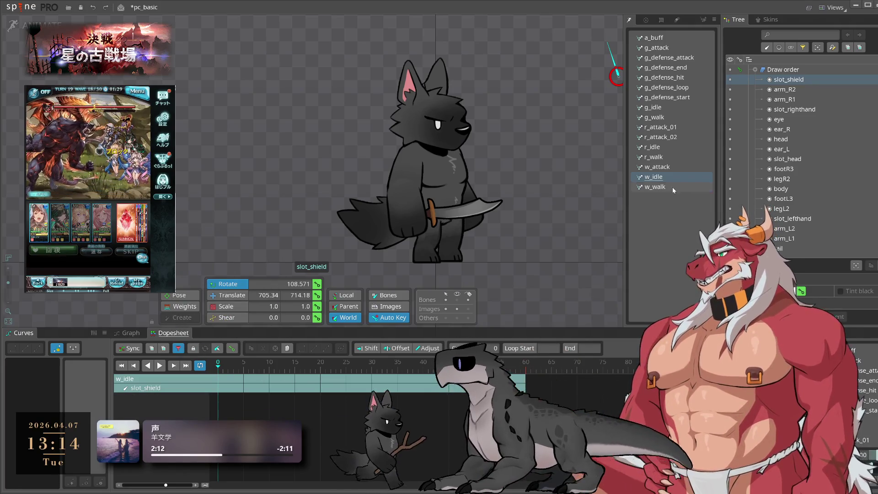
Step: Check the shield in every animation from a_buff through w_walk, playing w_walk
{"action": "left_click", "coordinate": [676, 38]}
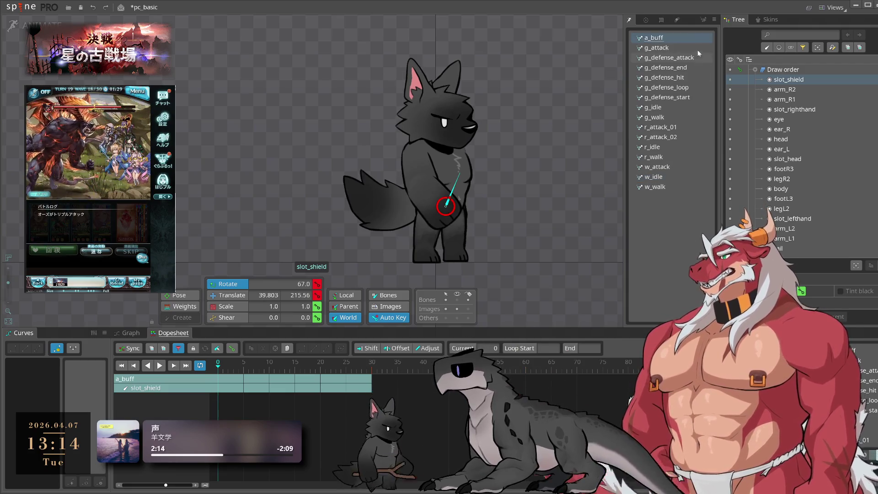
{"action": "left_click", "coordinate": [691, 47]}
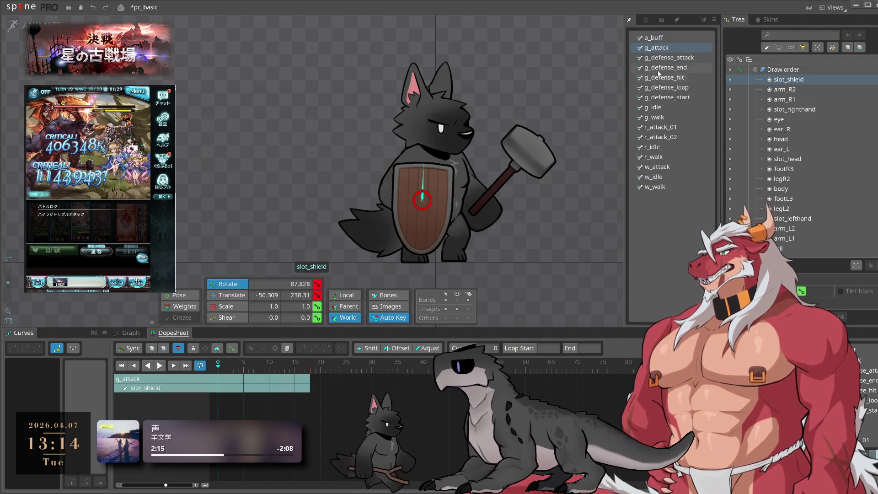
{"action": "left_click", "coordinate": [666, 58]}
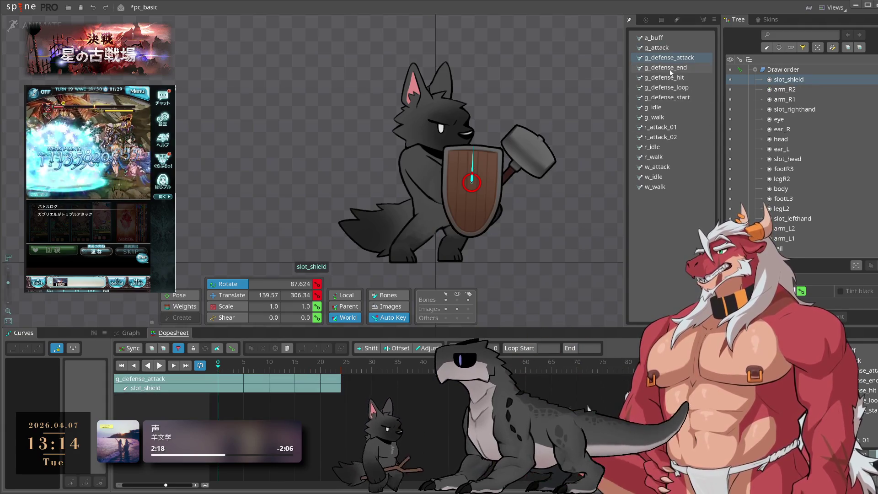
{"action": "left_click", "coordinate": [670, 69]}
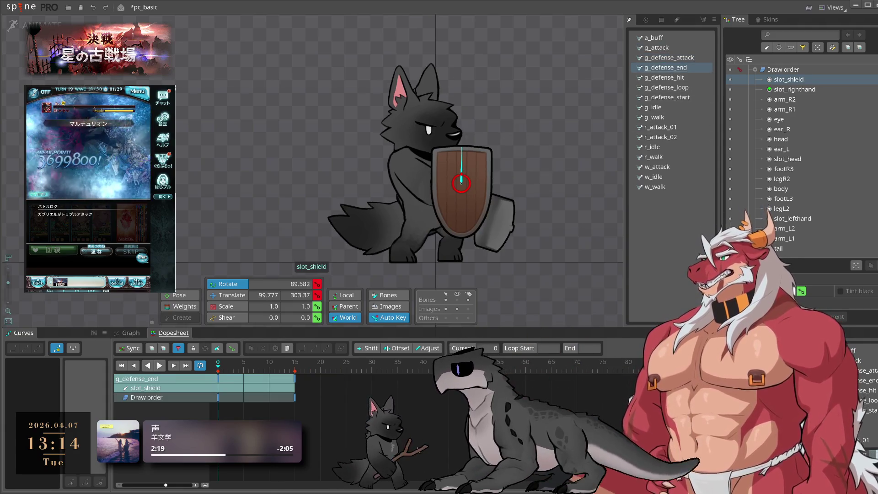
{"action": "left_click", "coordinate": [676, 77]}
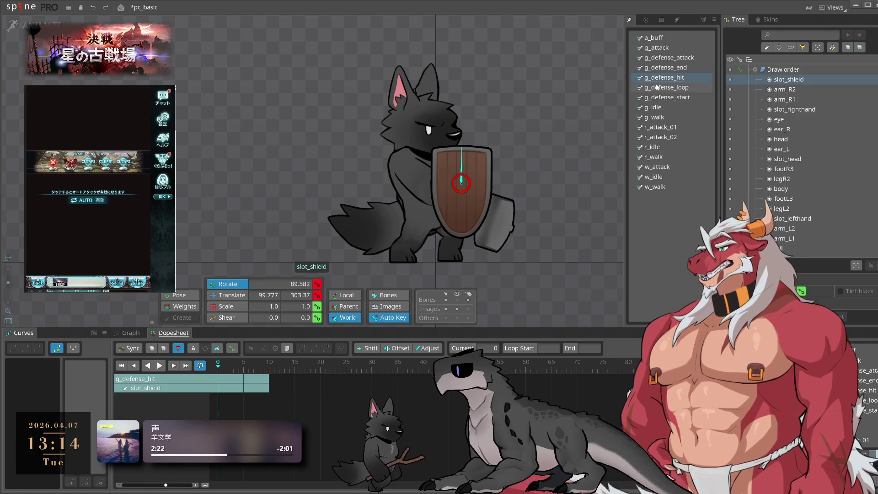
{"action": "left_click", "coordinate": [672, 98]}
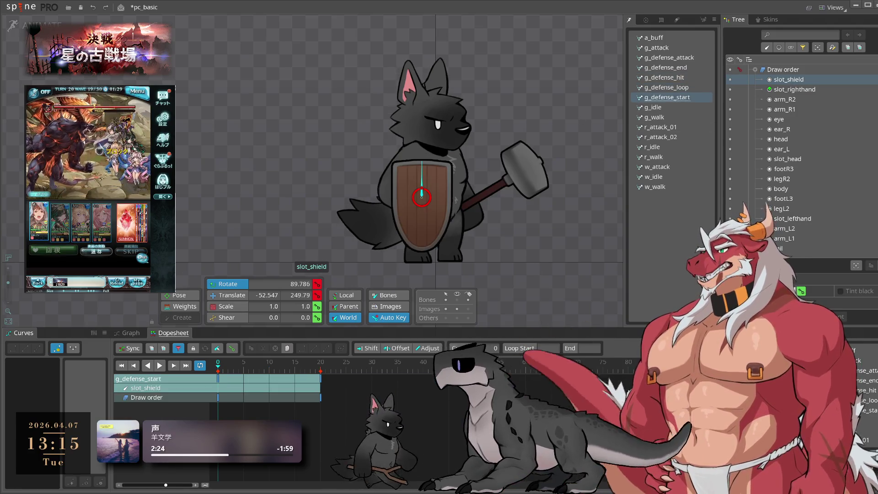
{"action": "left_click", "coordinate": [679, 106]}
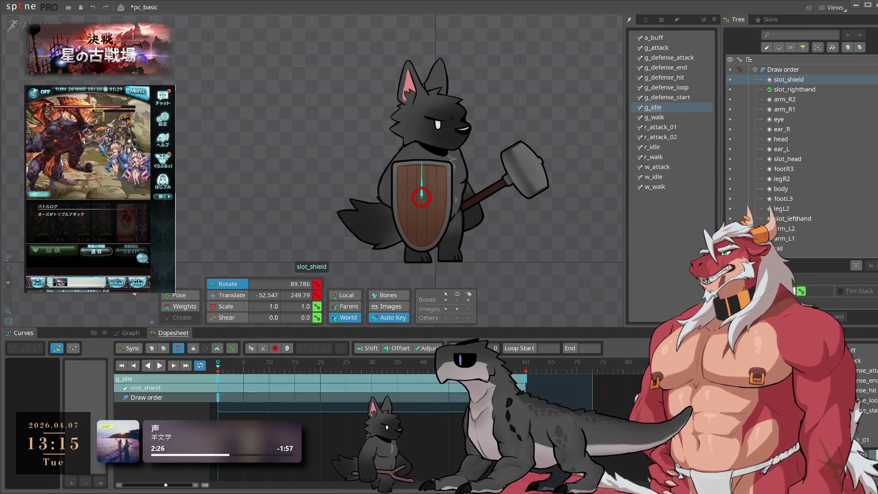
{"action": "left_click", "coordinate": [655, 117]}
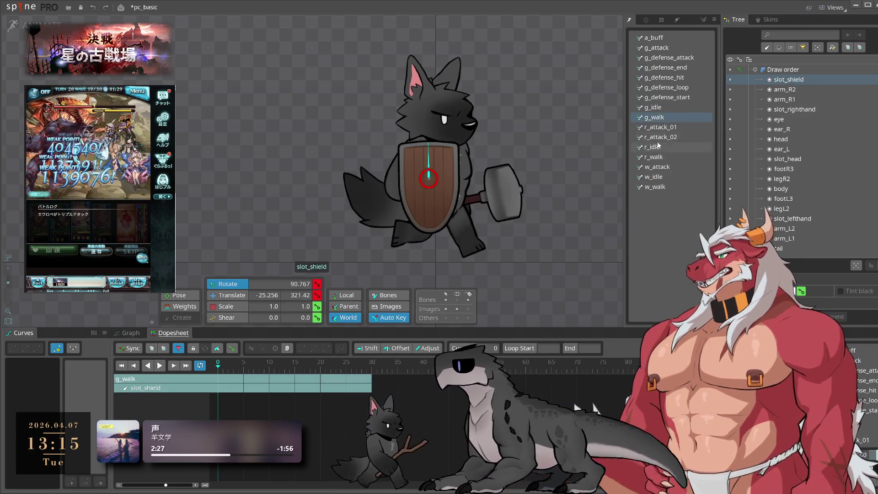
{"action": "left_click", "coordinate": [658, 127]}
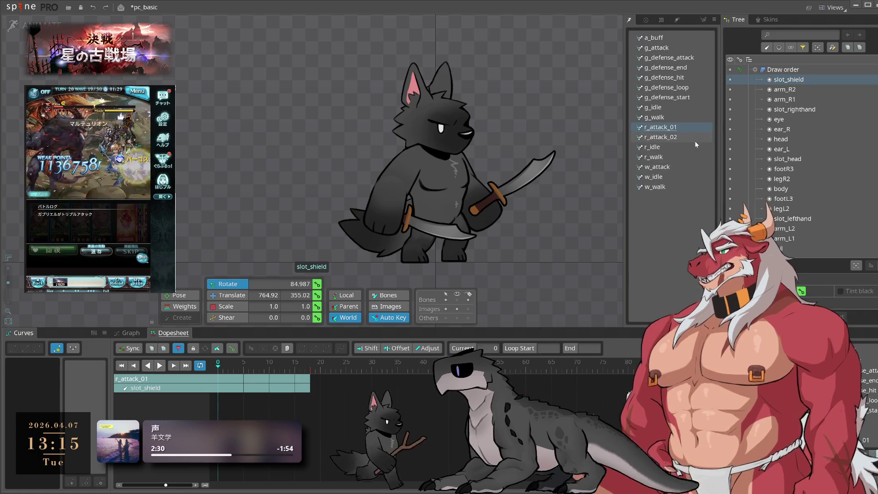
{"action": "left_click", "coordinate": [655, 147]}
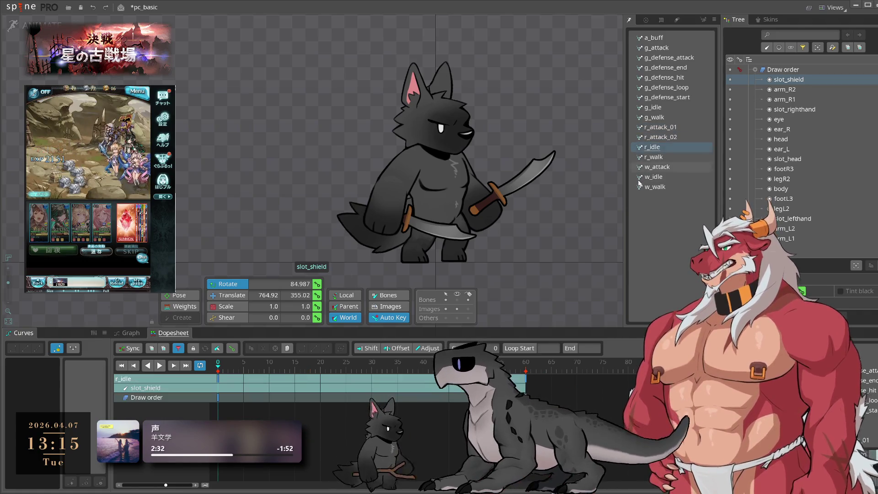
{"action": "left_click", "coordinate": [671, 156]}
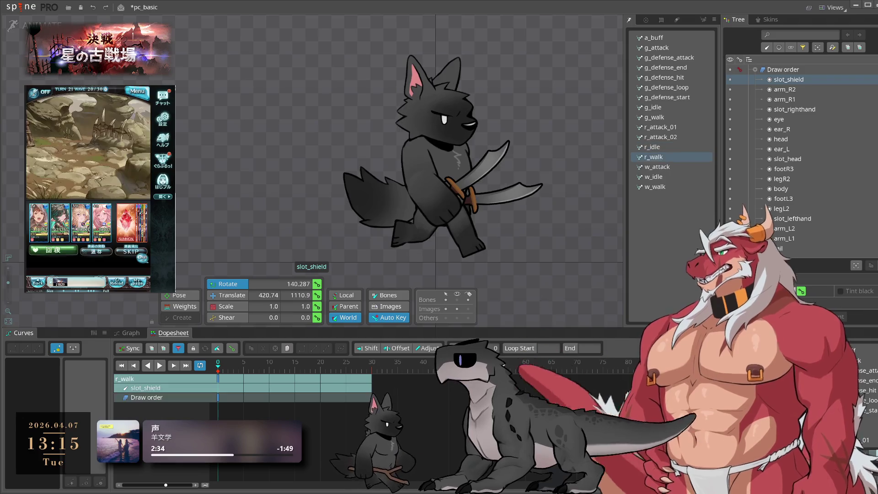
{"action": "key", "text": "Down"}
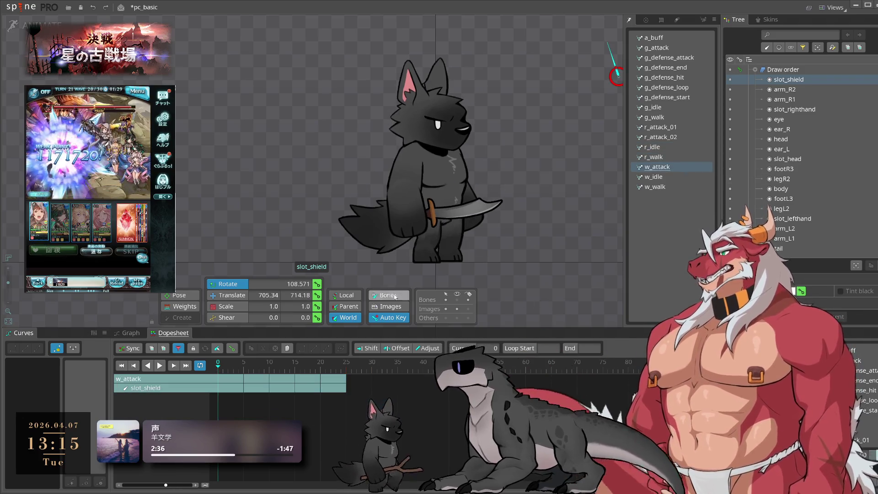
{"action": "left_click", "coordinate": [664, 177]}
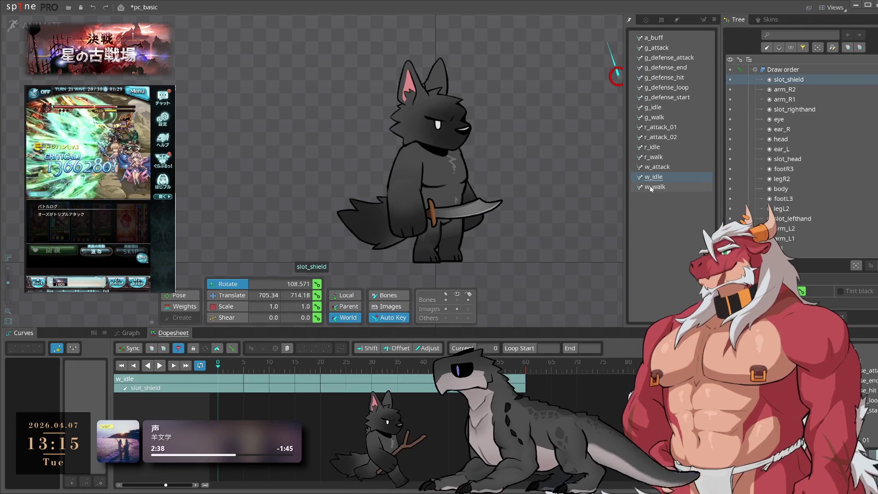
{"action": "left_click", "coordinate": [655, 187]}
{"action": "key", "text": "l"}
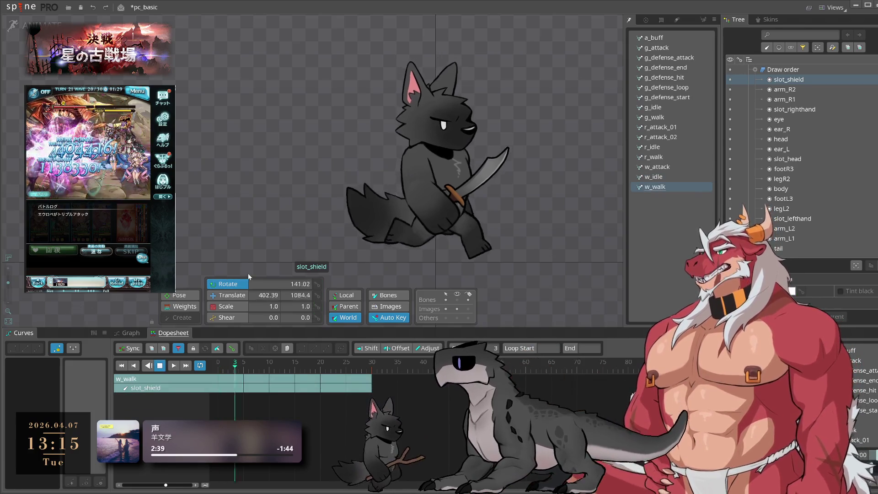
Step: In w_walk, swing arm_R1 and the sword to a new angle and preview it
{"action": "left_click", "coordinate": [417, 157]}
{"action": "mouse_move", "coordinate": [416, 156]}
{"action": "left_mouse_down"}
{"action": "mouse_move", "coordinate": [179, 190]}
{"action": "mouse_move", "coordinate": [192, 138]}
{"action": "mouse_move", "coordinate": [267, 82]}
{"action": "mouse_move", "coordinate": [236, 72]}
{"action": "left_mouse_up"}
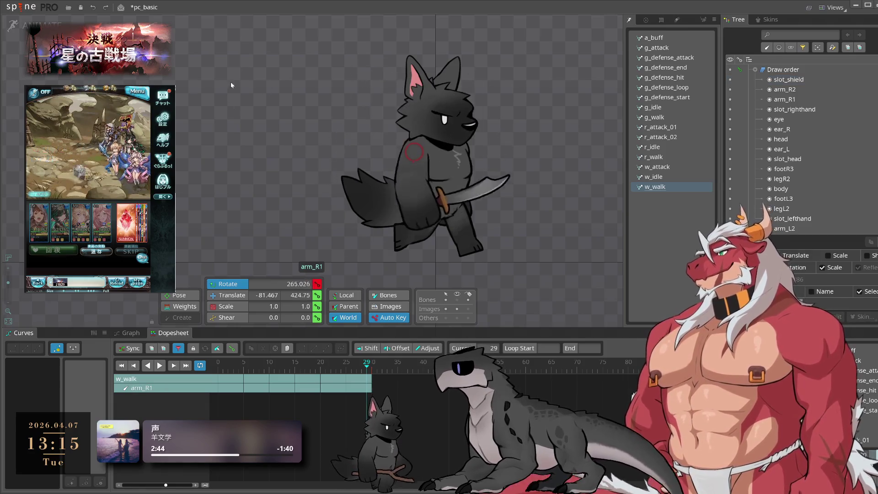
{"action": "key", "text": "l"}
{"action": "scroll", "coordinate": [368, 255], "scroll_direction": "down", "scroll_amount": 3}
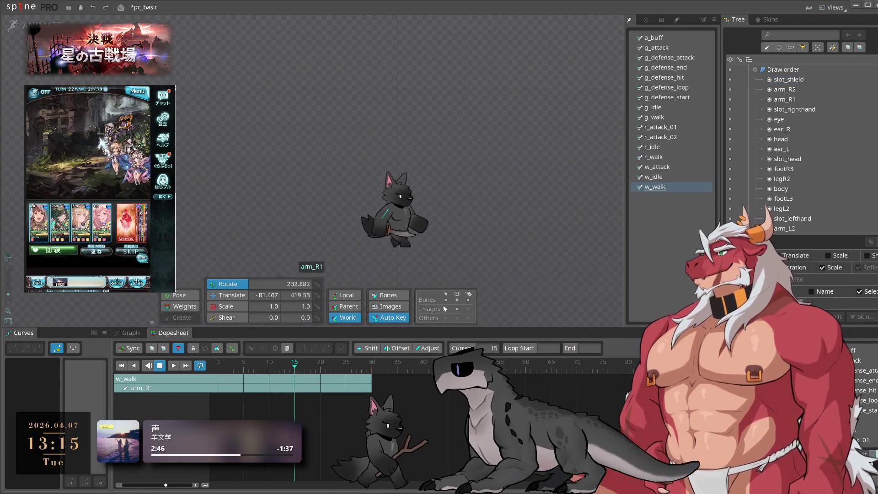
{"action": "left_click_drag", "start_coordinate": [477, 216], "coordinate": [520, 196]}
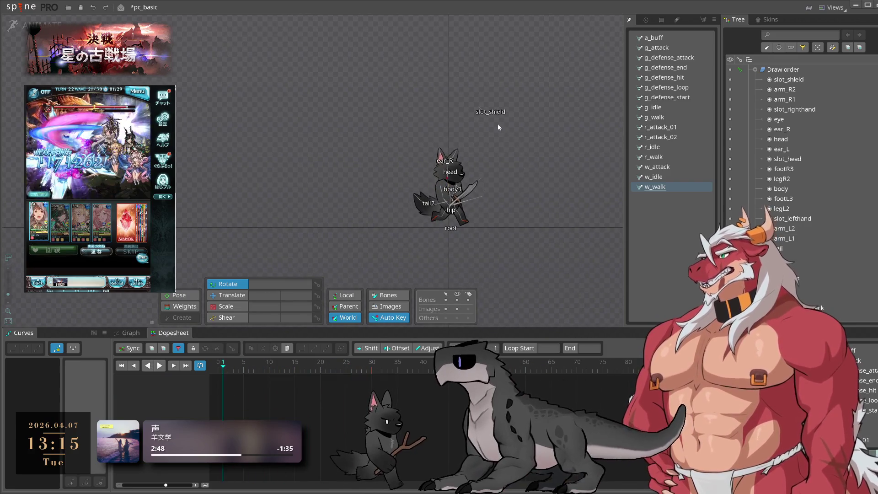
Step: Select slot_shield, open g_idle in Animate mode, and show all slot_shield tracks
{"action": "left_click", "coordinate": [489, 115]}
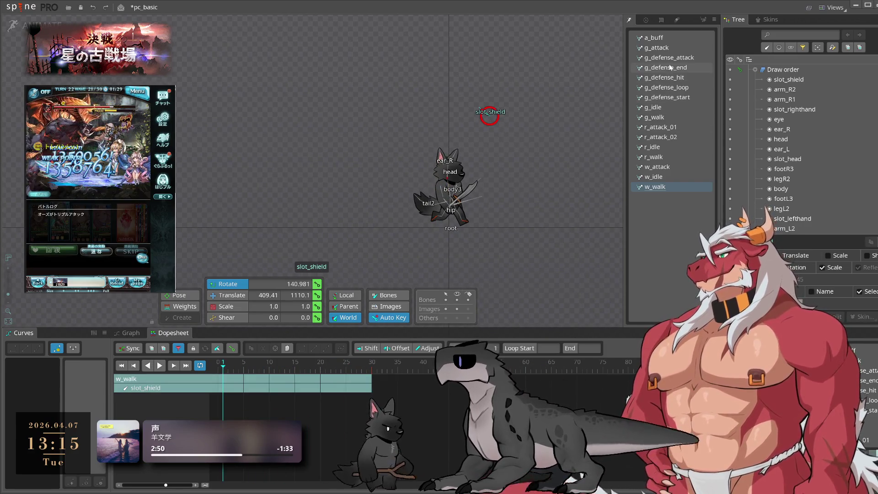
{"action": "left_click", "coordinate": [665, 108]}
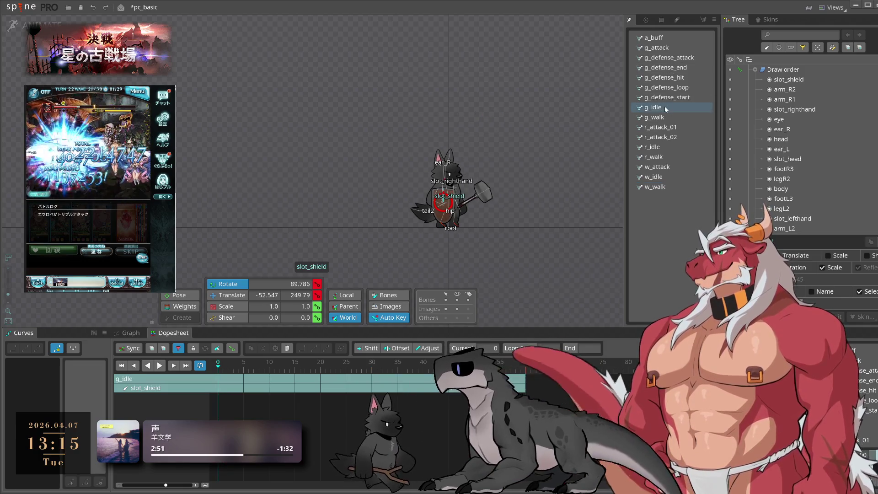
{"action": "left_click", "coordinate": [37, 25]}
{"action": "scroll", "coordinate": [510, 203], "scroll_direction": "up", "scroll_amount": 4}
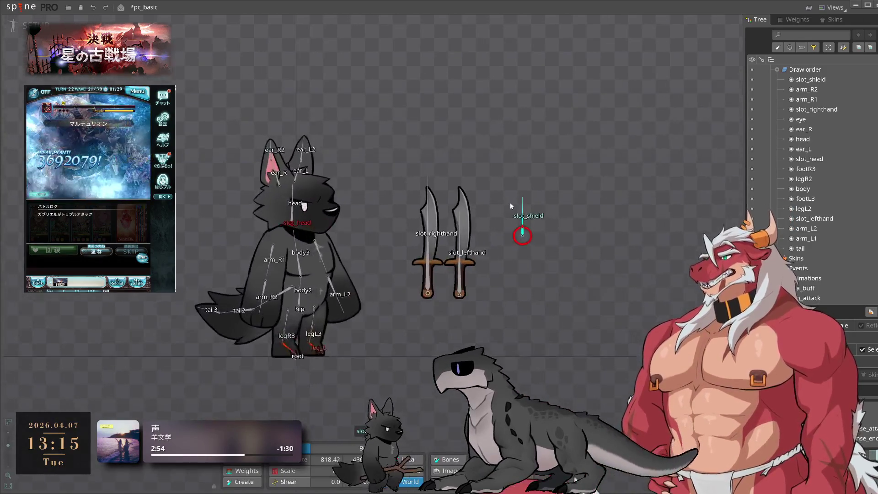
{"action": "left_click", "coordinate": [37, 25]}
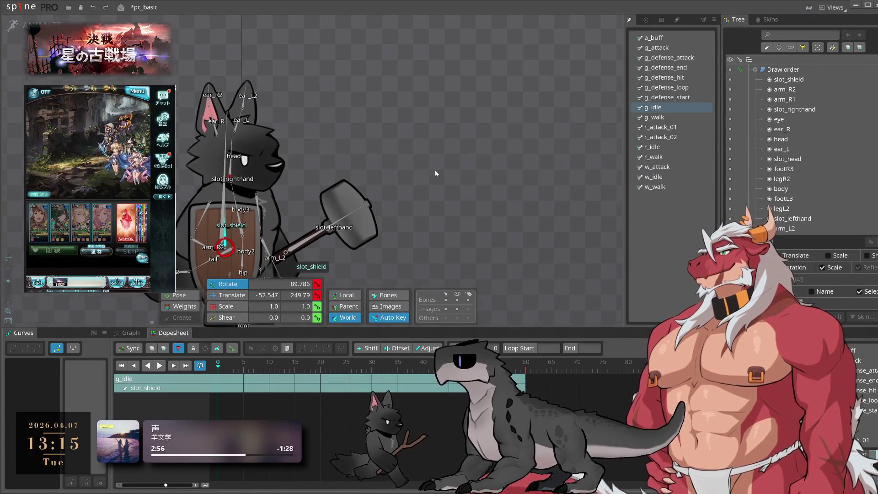
{"action": "left_click_drag", "start_coordinate": [429, 173], "coordinate": [543, 131]}
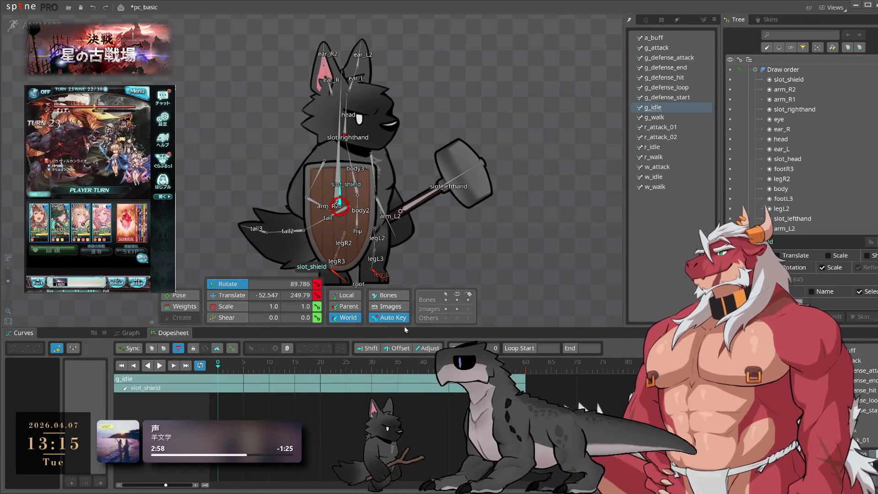
{"action": "left_click", "coordinate": [180, 348]}
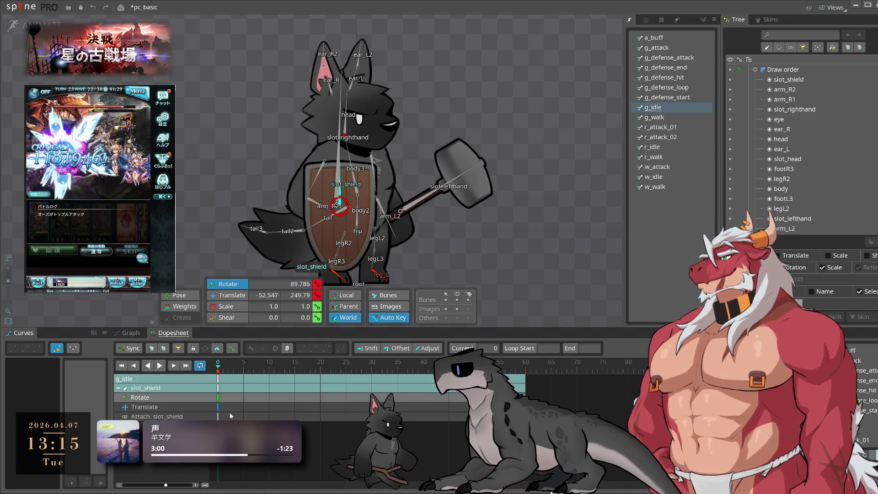
Step: Paste the slot_shield keys into w_idle, undoing the paste once
{"action": "left_click", "coordinate": [654, 177]}
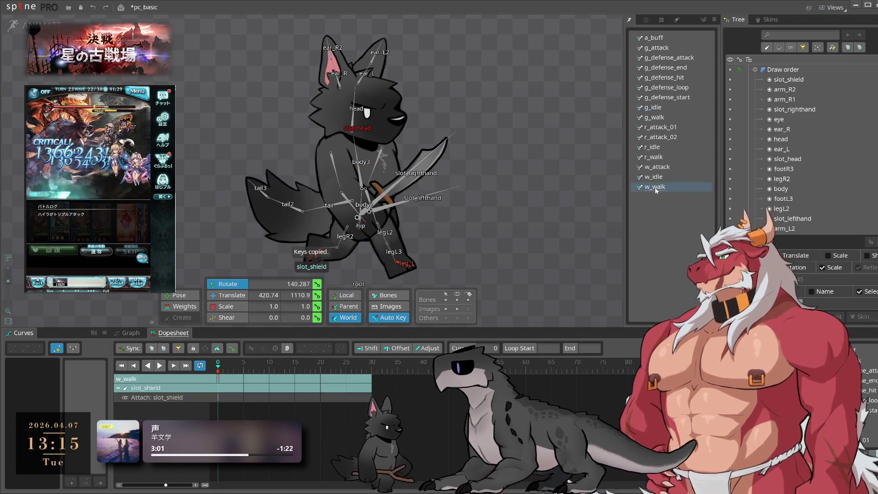
{"action": "key", "text": "ctrl+v"}
{"action": "key", "text": "ctrl+z"}
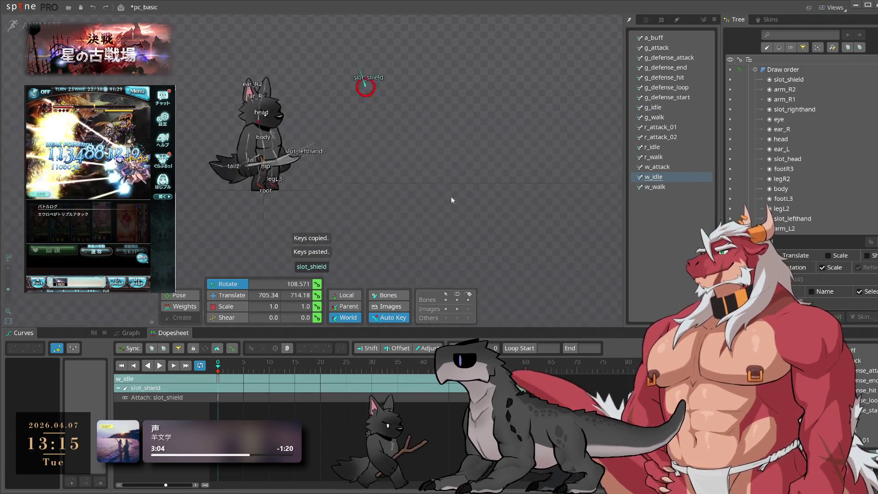
Step: Step through w_attack, r_attack_02, r_attack_01 and g_walk to w_walk
{"action": "left_click", "coordinate": [682, 167]}
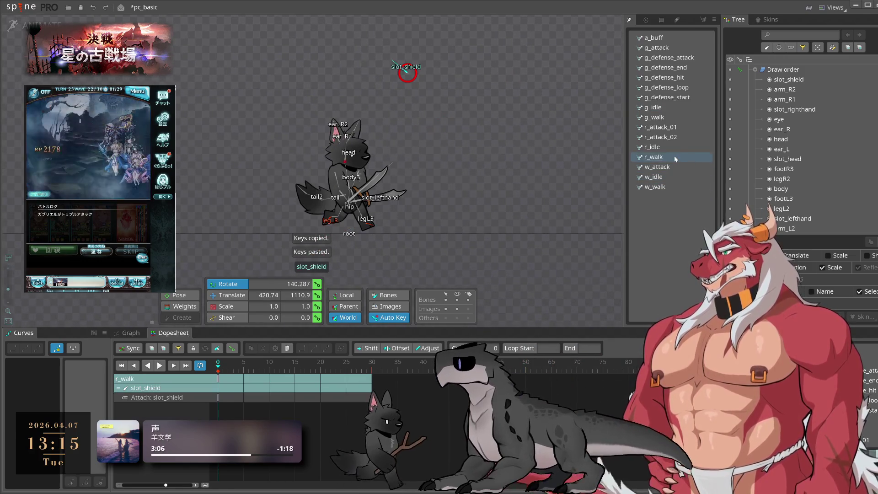
{"action": "left_click", "coordinate": [674, 137]}
{"action": "left_click", "coordinate": [675, 128]}
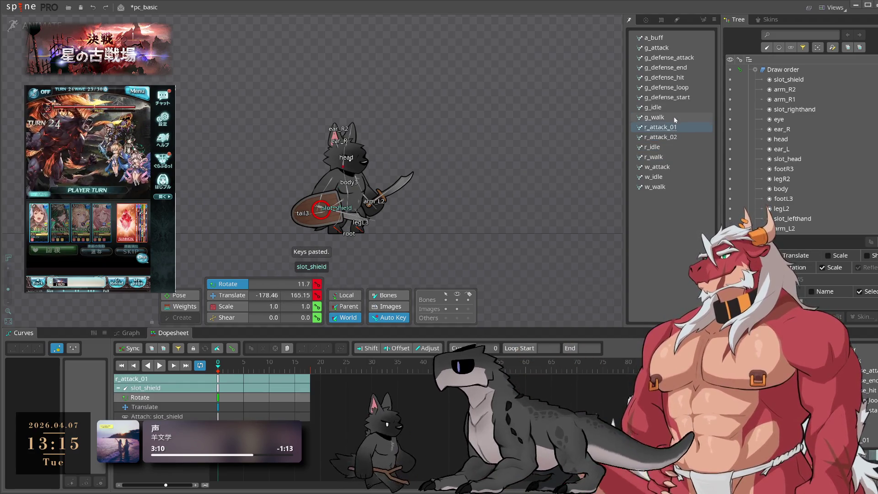
{"action": "left_click", "coordinate": [675, 117]}
{"action": "left_click", "coordinate": [673, 187]}
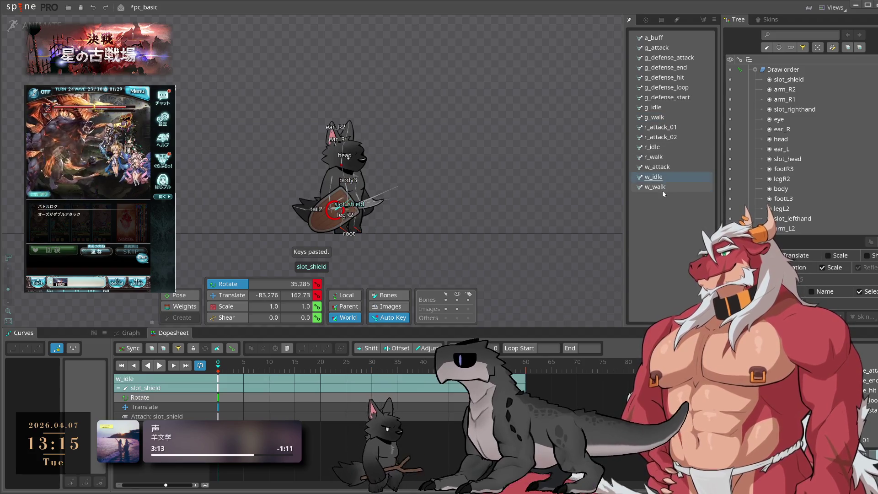
Step: In w_walk, select arm_R2 and hide the w_shield attachment
{"action": "scroll", "coordinate": [854, 172], "scroll_direction": "up", "scroll_amount": 10}
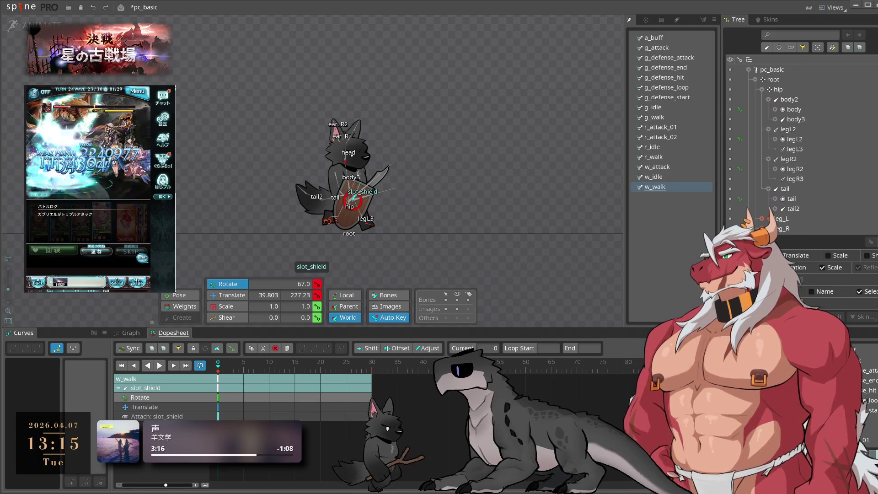
{"action": "left_click", "coordinate": [341, 192]}
{"action": "scroll", "coordinate": [805, 137], "scroll_direction": "down", "scroll_amount": 5}
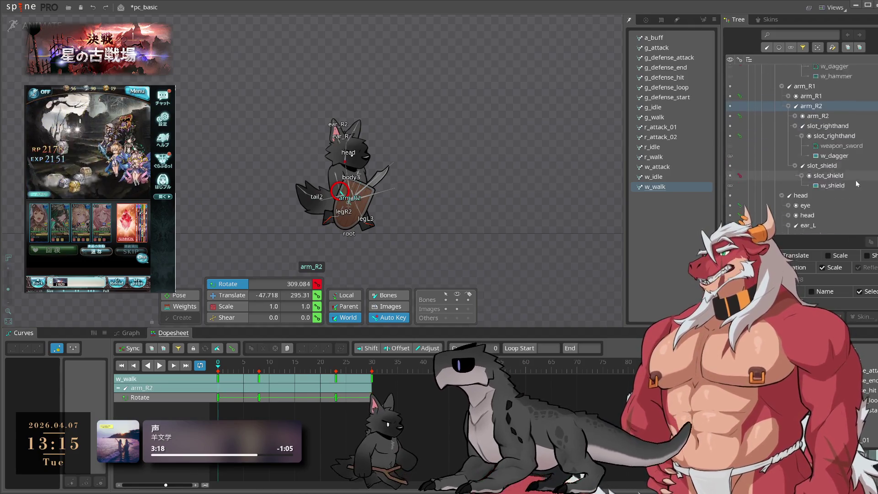
{"action": "left_click", "coordinate": [833, 158]}
{"action": "left_click", "coordinate": [730, 159]}
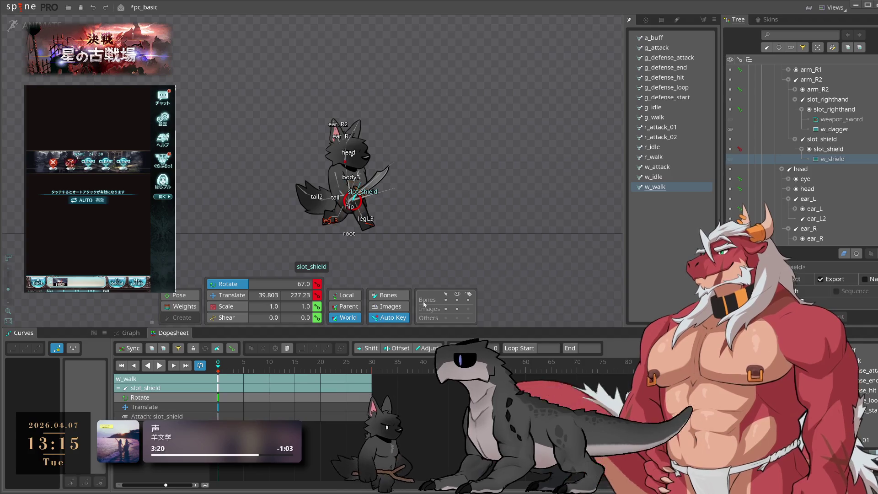
Step: Paste shield keys into w_idle, then visit r_walk, r_attack_01, g_walk and g_idle
{"action": "left_click", "coordinate": [654, 177]}
{"action": "key", "text": "ctrl+v"}
{"action": "left_click", "coordinate": [668, 157]}
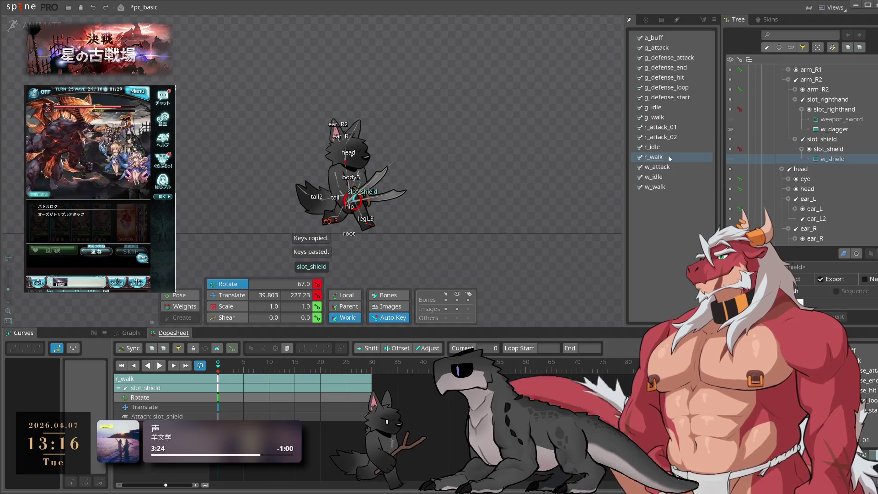
{"action": "left_click", "coordinate": [670, 146]}
{"action": "left_click", "coordinate": [678, 128]}
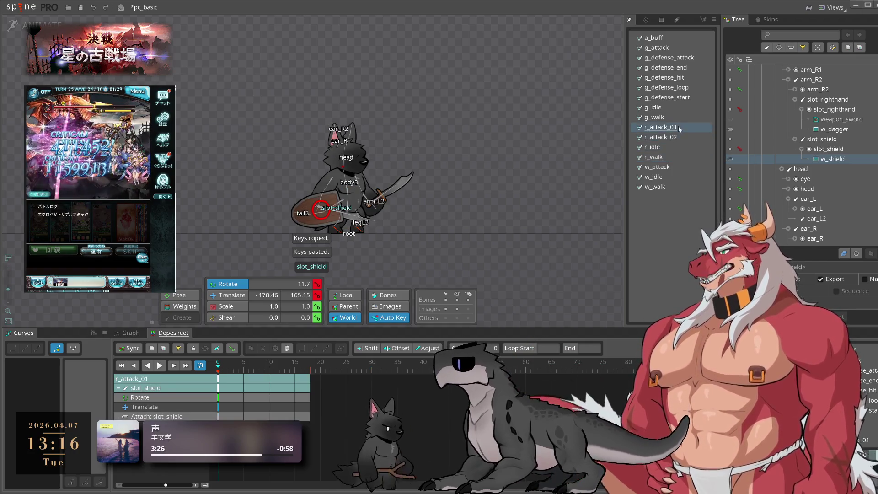
{"action": "left_click", "coordinate": [673, 115]}
{"action": "left_click", "coordinate": [672, 108]}
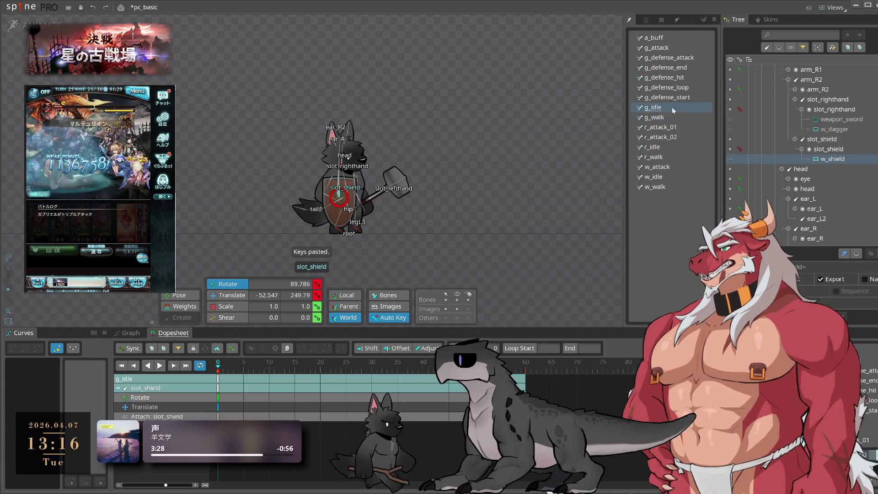
Step: Visit g_defense_start, g_defense_hit and g_defense_loop, then work back up to a_buff
{"action": "left_click", "coordinate": [673, 97]}
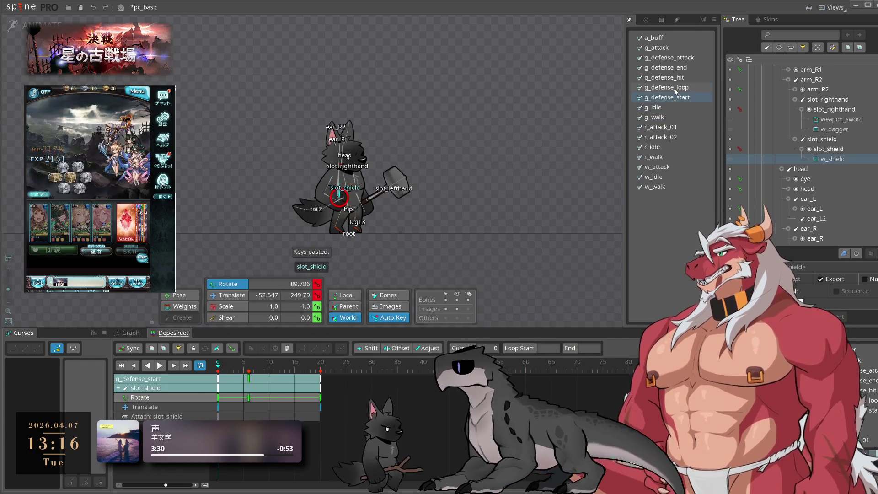
{"action": "left_click", "coordinate": [676, 88]}
{"action": "left_click", "coordinate": [682, 78]}
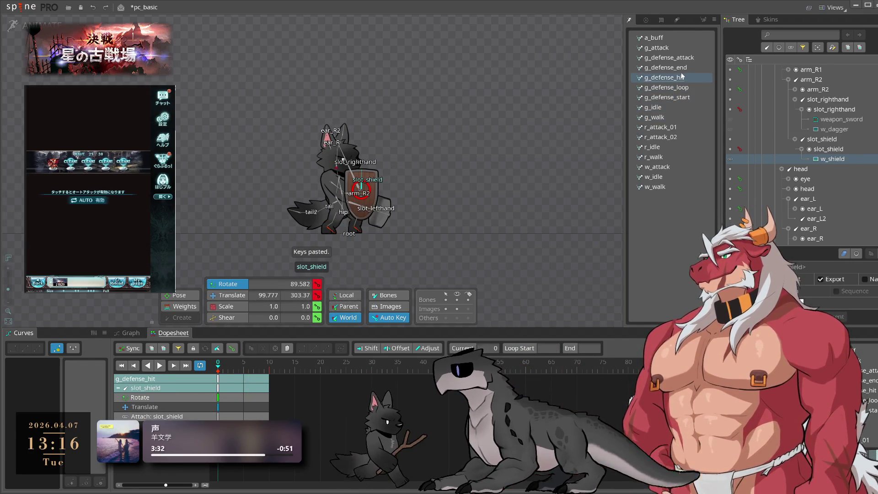
{"action": "key", "text": "Down"}
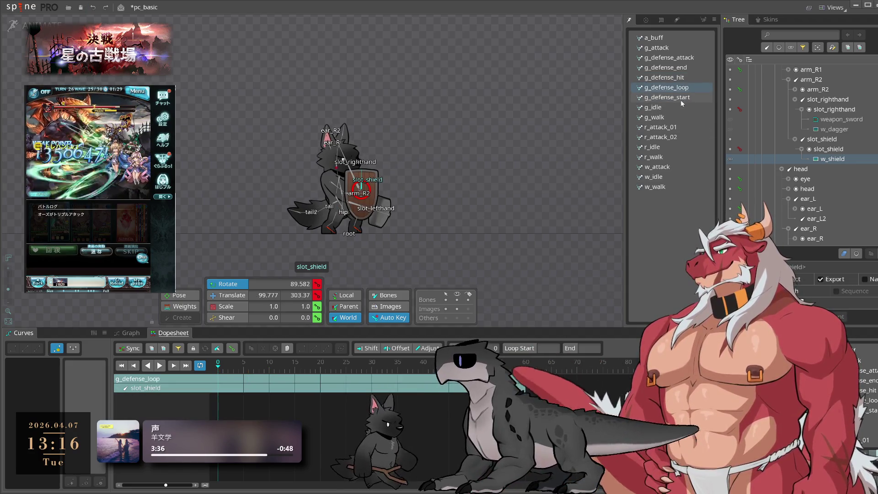
{"action": "left_click", "coordinate": [681, 99]}
{"action": "left_click", "coordinate": [680, 107]}
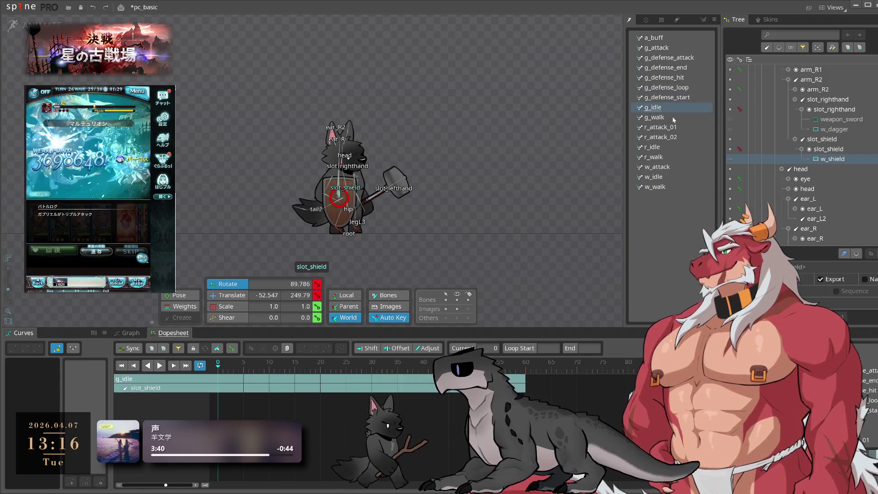
{"action": "left_click", "coordinate": [673, 118]}
{"action": "left_click", "coordinate": [668, 130]}
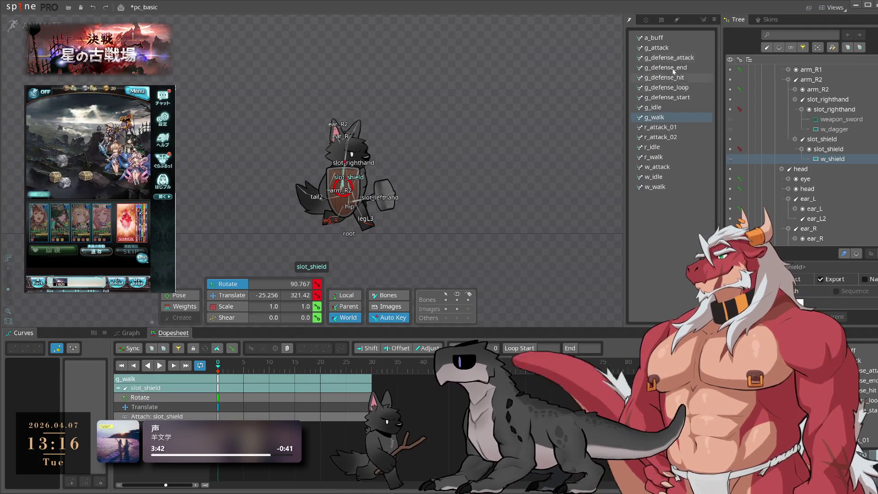
{"action": "left_click", "coordinate": [667, 38]}
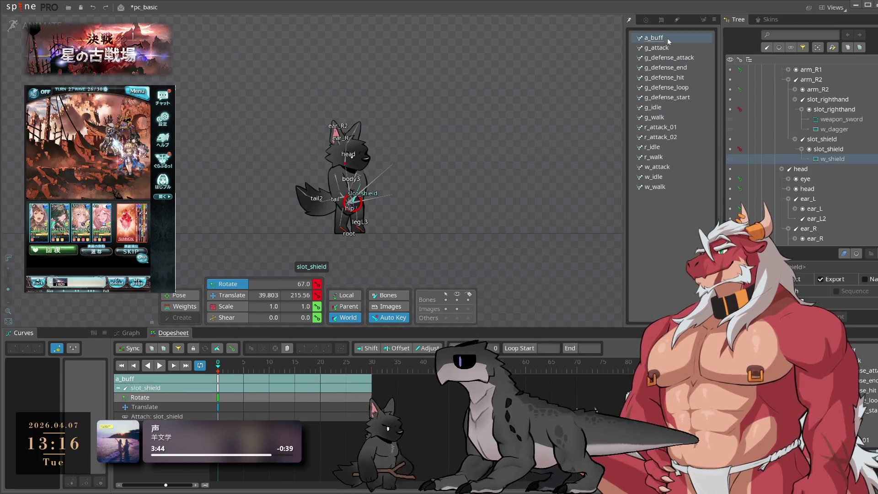
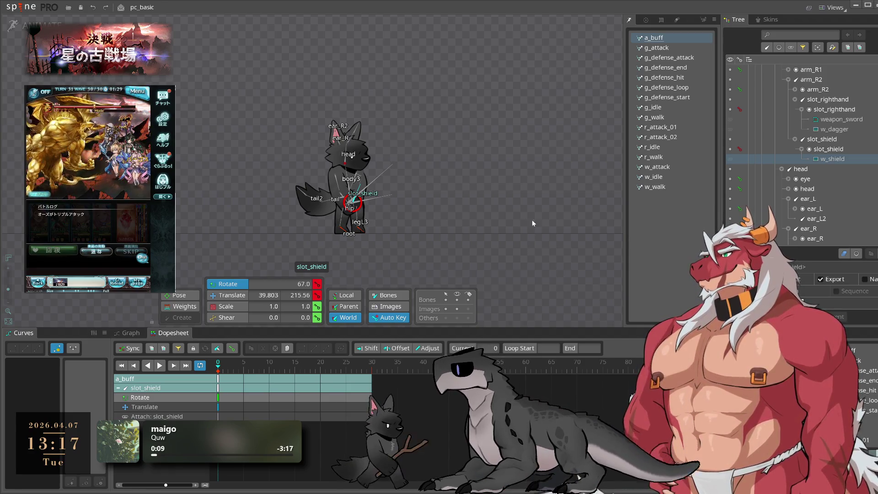
Step: Open the g_attack animation, save the project, and preview the hammer swing playback
{"action": "left_click", "coordinate": [657, 48]}
{"action": "scroll", "coordinate": [467, 180], "scroll_direction": "up", "scroll_amount": 3}
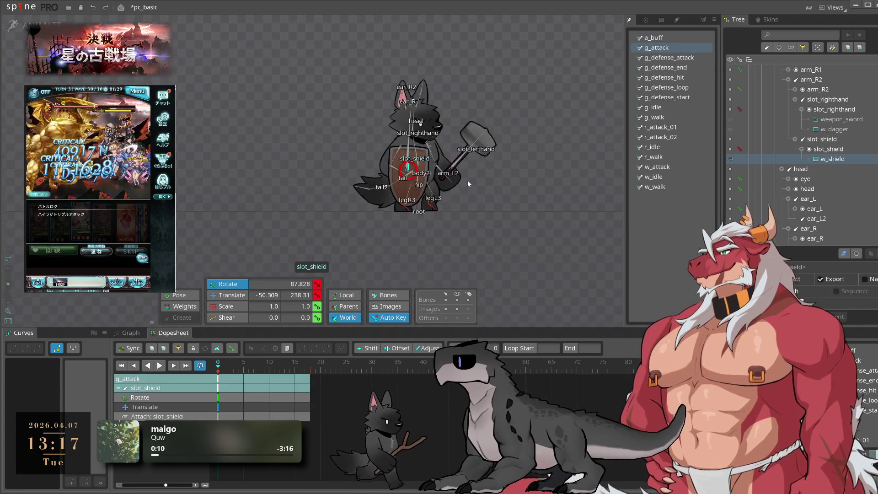
{"action": "key", "text": "ctrl+s"}
{"action": "key", "text": "space"}
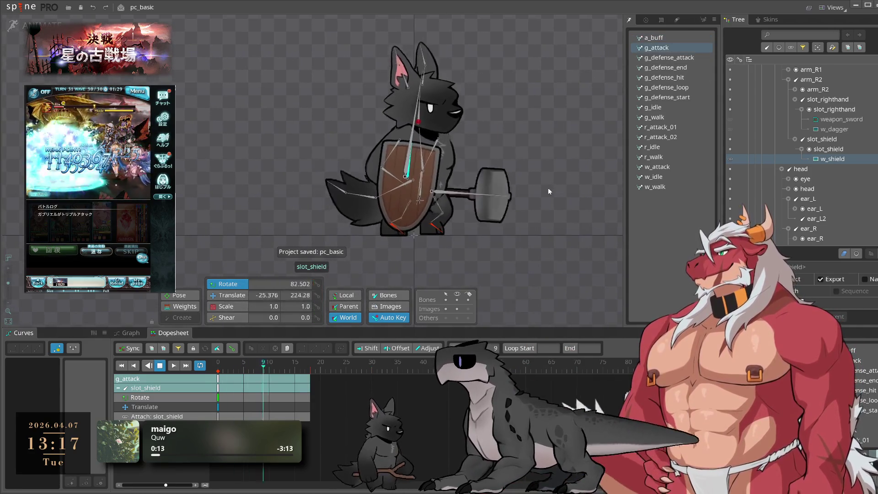
{"action": "left_click", "coordinate": [568, 202]}
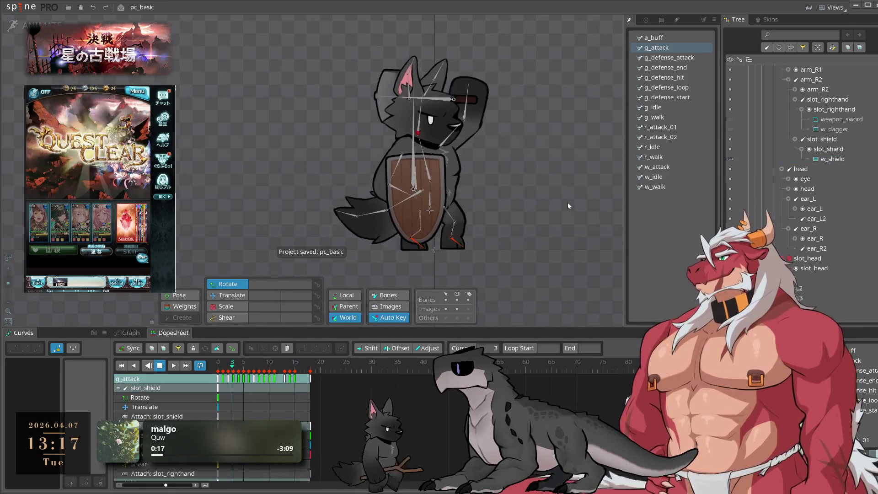
{"action": "key", "text": "space"}
Step: Select the arm_L1 bone and key a slight translate nudge at frame 9
{"action": "left_click", "coordinate": [444, 145]}
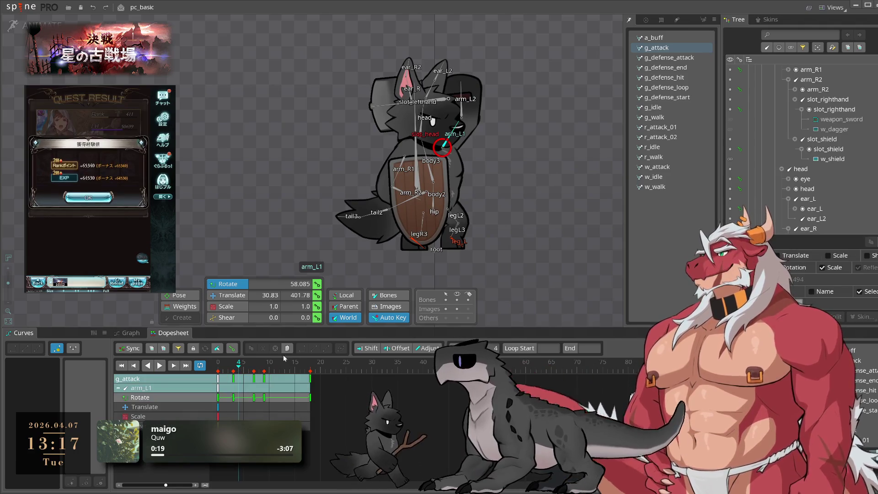
{"action": "key", "text": "Home"}
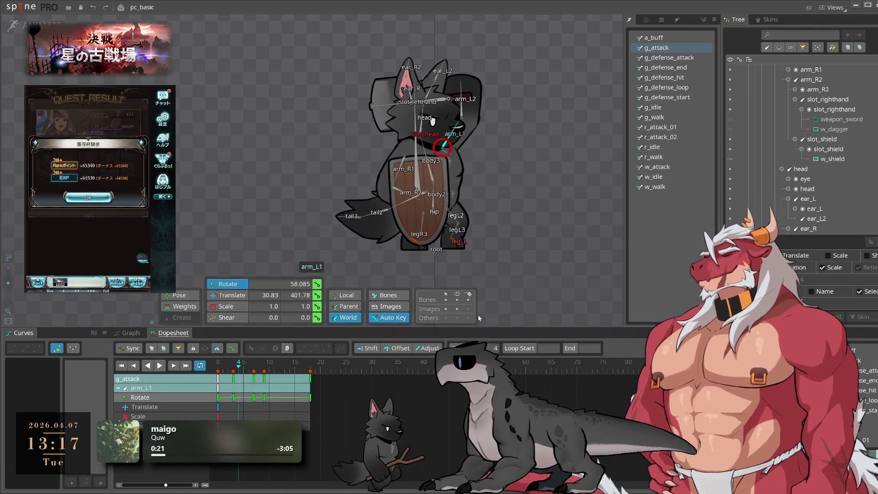
{"action": "left_click", "coordinate": [259, 371]}
{"action": "left_click", "coordinate": [265, 374]}
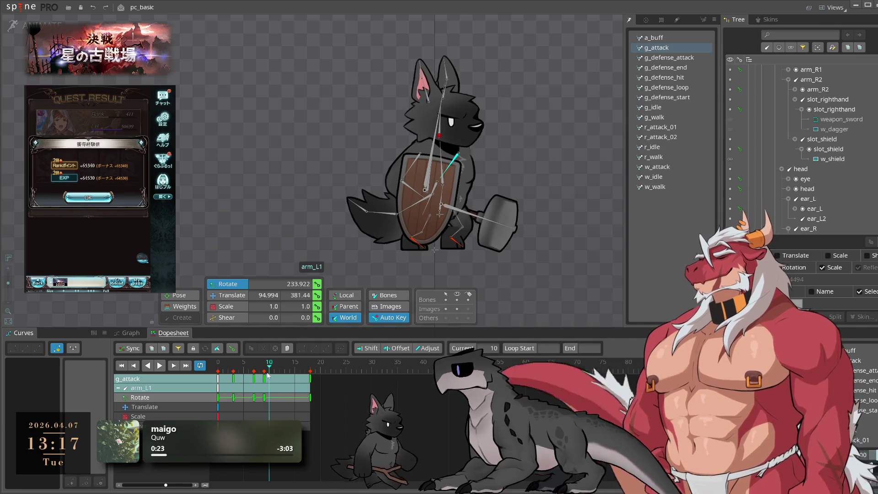
{"action": "key", "text": "v"}
{"action": "left_click_drag", "start_coordinate": [540, 277], "coordinate": [542, 276]}
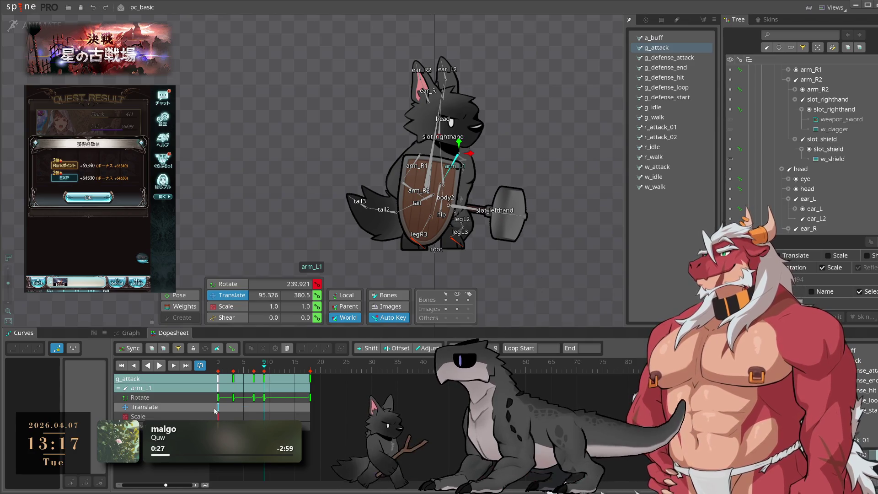
Step: Copy arm_L1's frame-0 translate key to frame 7 and play g_attack to check the arm
{"action": "key", "text": "Home"}
{"action": "key", "text": "ctrl+c"}
{"action": "left_click", "coordinate": [254, 371]}
{"action": "key", "text": "ctrl+v"}
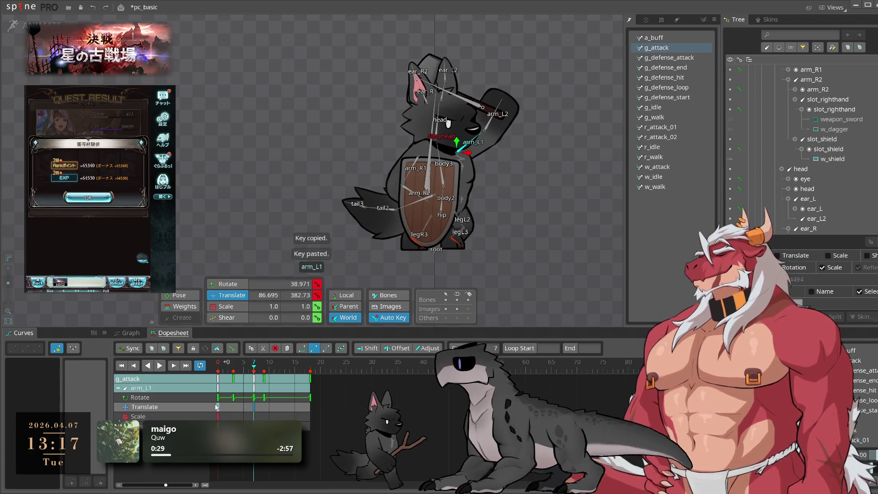
{"action": "key", "text": "Right"}
{"action": "key", "text": "Right"}
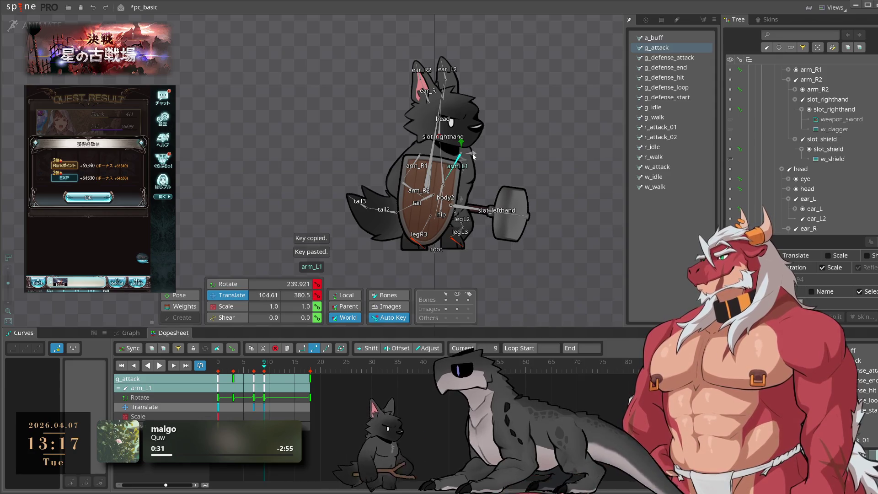
{"action": "left_click", "coordinate": [217, 407]}
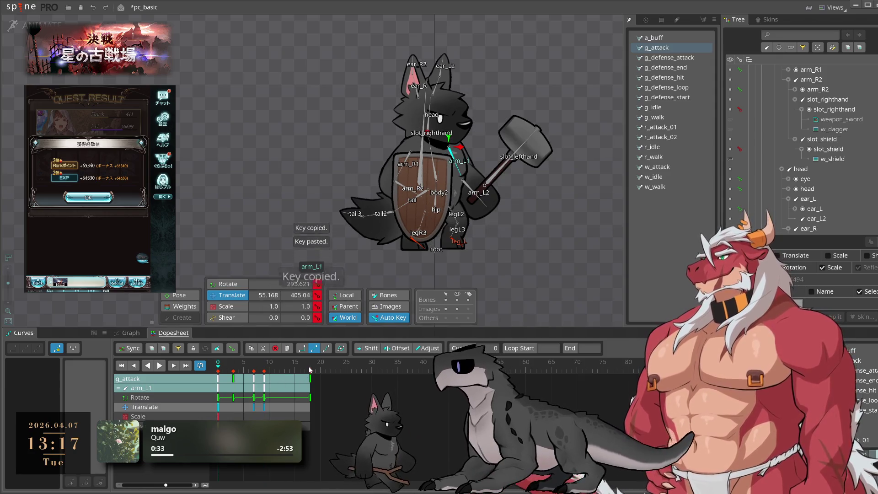
{"action": "key", "text": "space"}
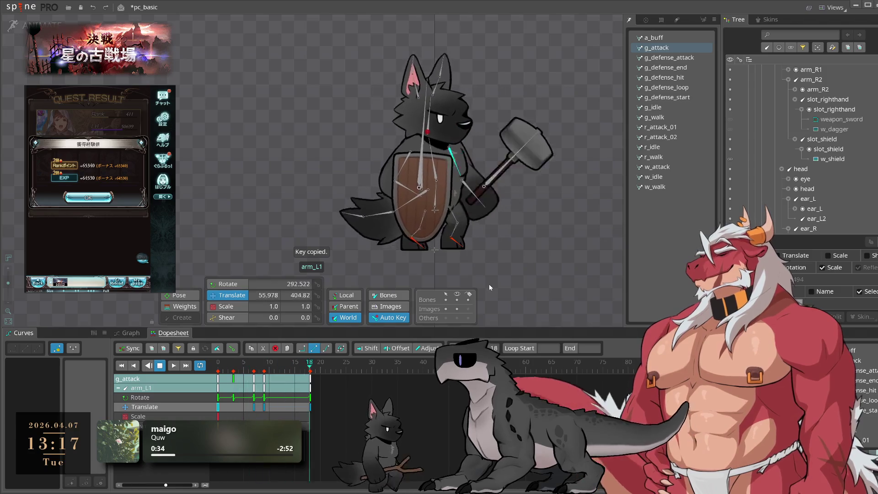
{"action": "key", "text": "space"}
Step: Paste all of arm_L1's translate keys into g_defense_attack and preview the result
{"action": "left_click", "coordinate": [183, 407]}
{"action": "key", "text": "ctrl+c"}
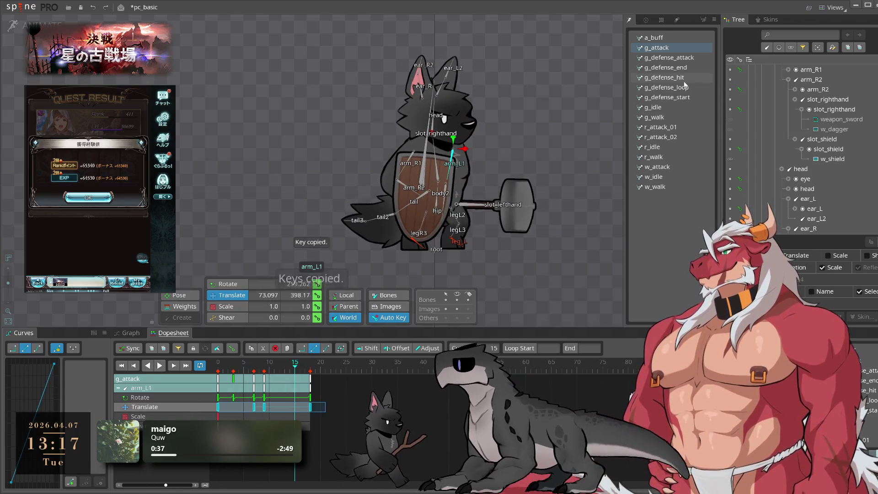
{"action": "left_click", "coordinate": [686, 58]}
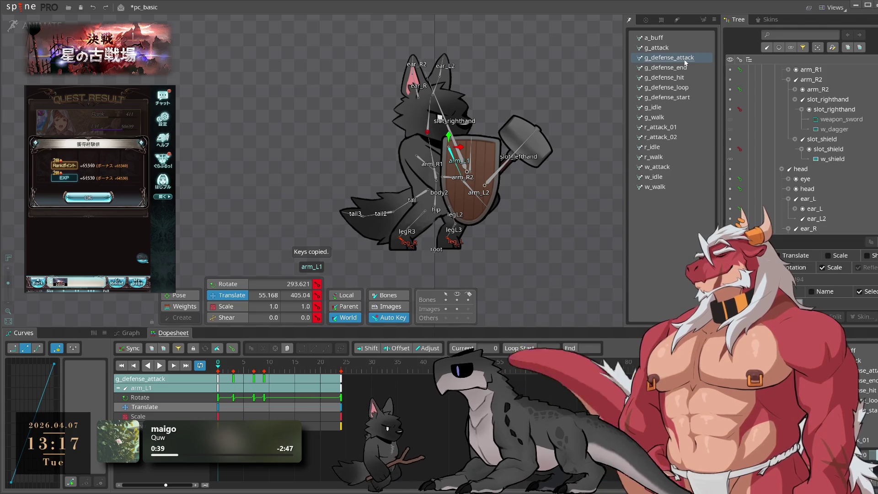
{"action": "key", "text": "ctrl+v"}
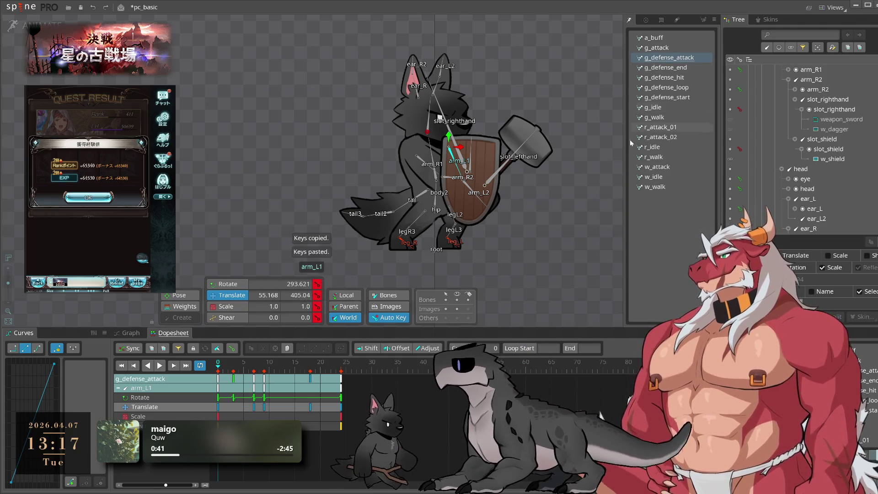
{"action": "key", "text": "space"}
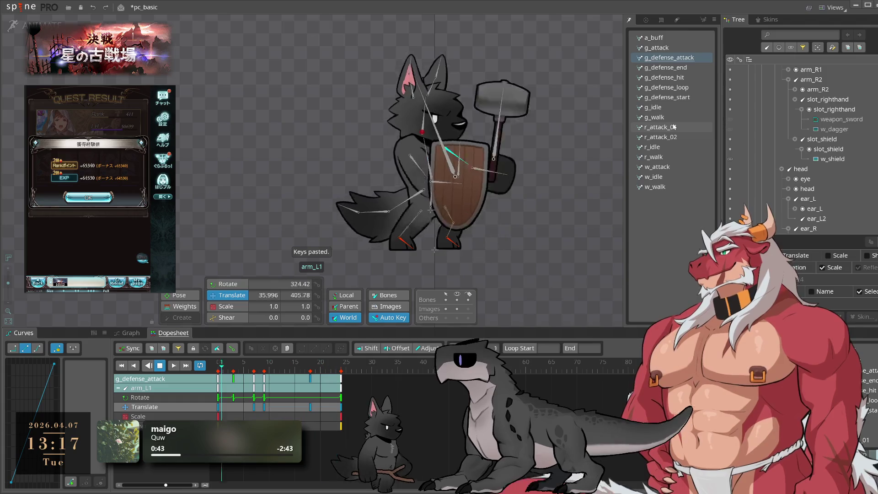
{"action": "left_click", "coordinate": [310, 368]}
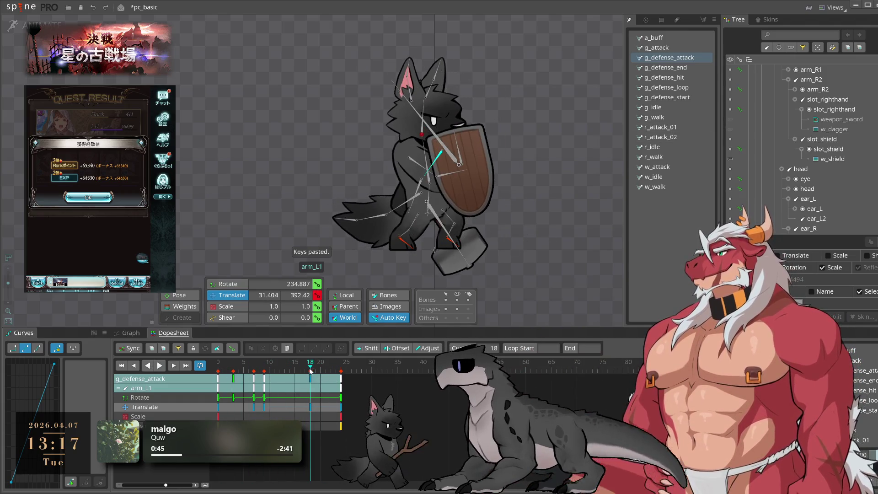
{"action": "key", "text": "space"}
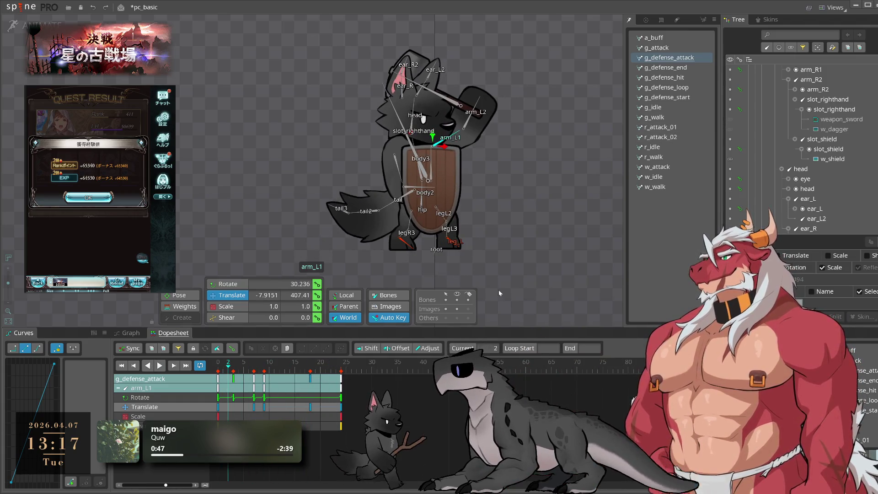
Step: Paste arm_L1's translate keys into r_attack_02 at frame 3 and preview it
{"action": "left_click", "coordinate": [673, 137]}
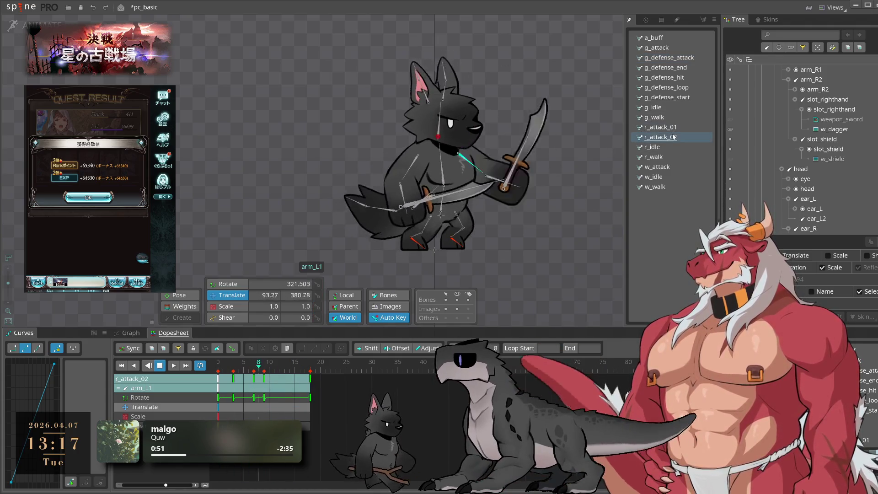
{"action": "left_click", "coordinate": [231, 368]}
{"action": "key", "text": "ctrl+v"}
{"action": "key", "text": "space"}
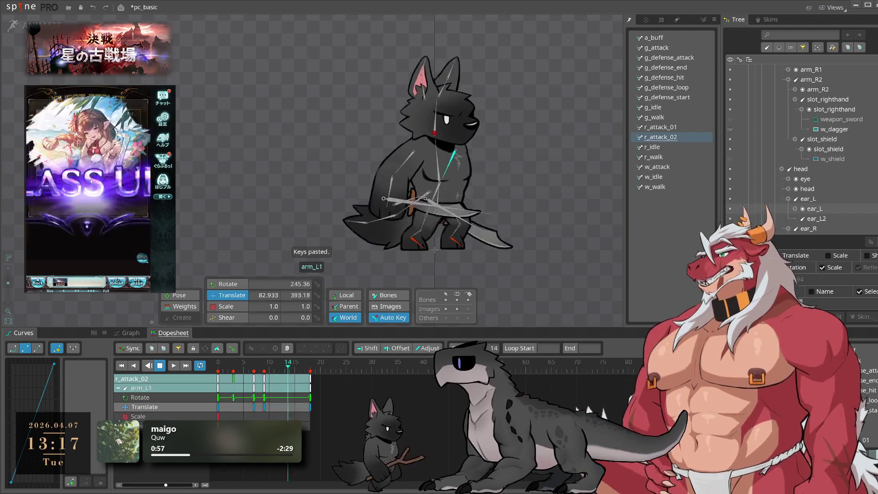
{"action": "left_click", "coordinate": [655, 37]}
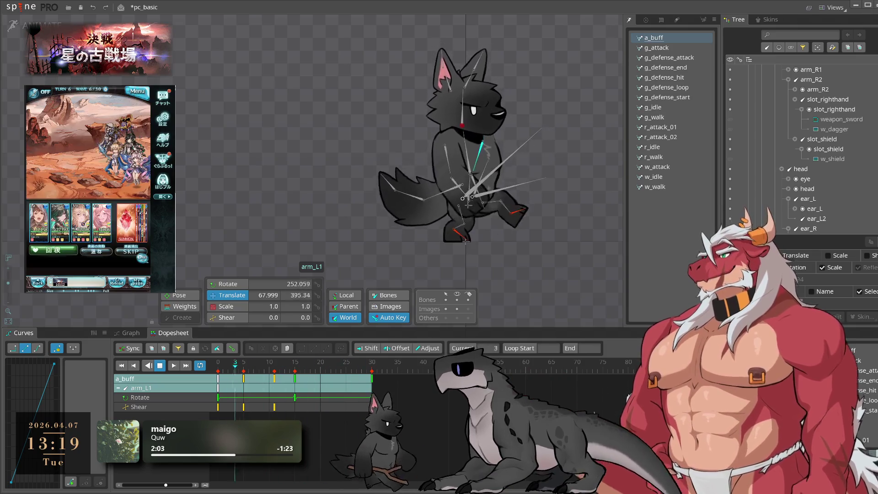
Step: Bring up the Rename Animation prompt for a_buff with F2
{"action": "key", "text": "F2"}
Step: Enter c_buff as the new animation name and confirm it
{"action": "type", "text": "c_buff"}
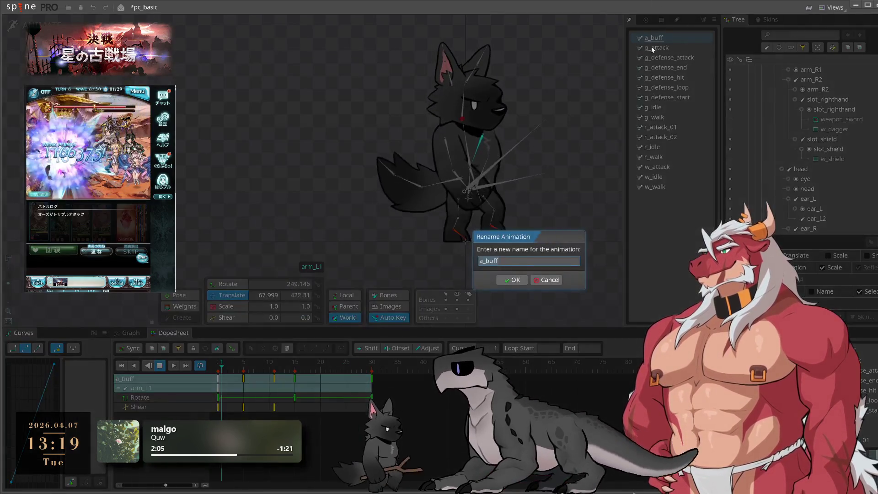
{"action": "key", "text": "Return"}
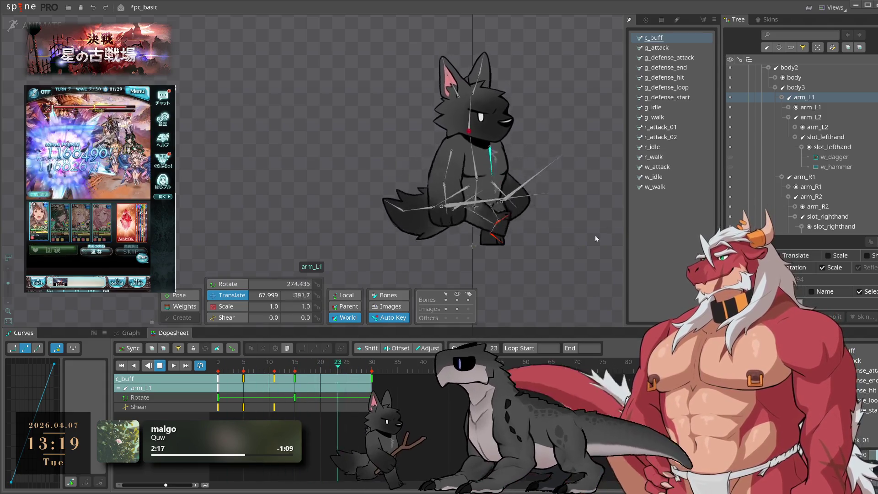
Step: Load g_attack with the bone lines hidden and save the project
{"action": "left_click", "coordinate": [670, 49]}
{"action": "left_click", "coordinate": [456, 301]}
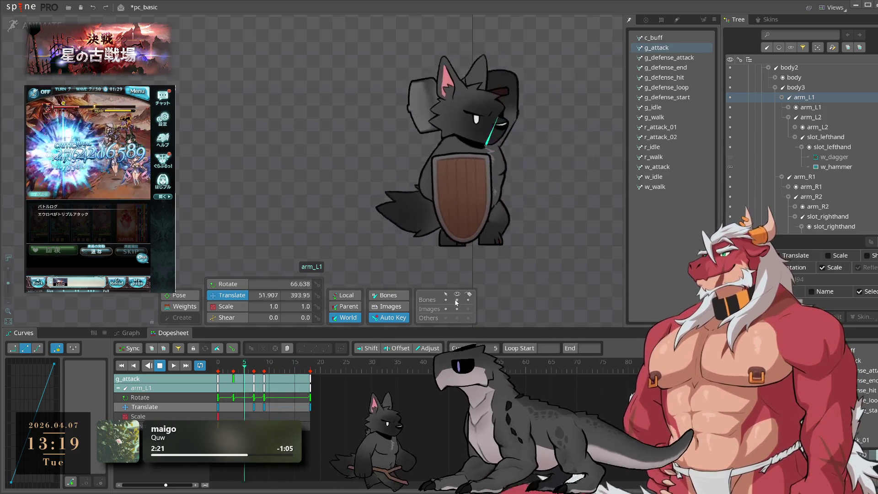
{"action": "key", "text": "ctrl+s"}
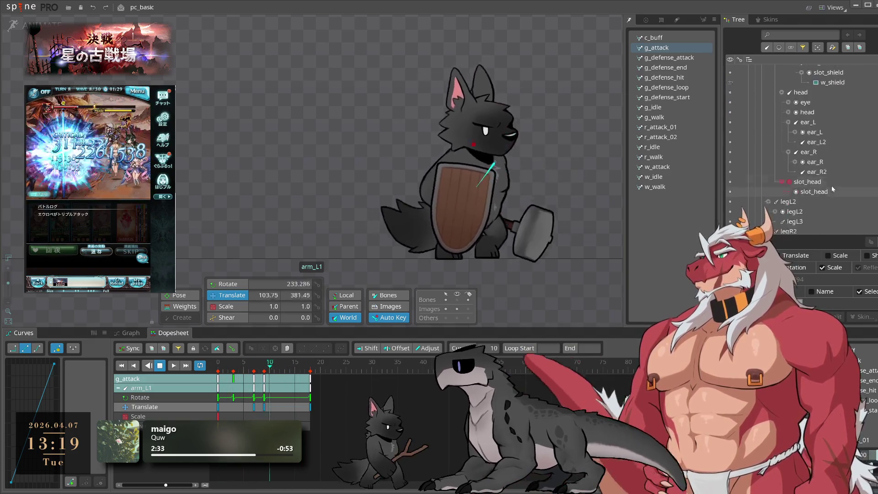
Step: Collapse the body2, legR2 and tail branches in the skeleton tree
{"action": "scroll", "coordinate": [772, 129], "scroll_direction": "up", "scroll_amount": 2}
{"action": "left_click", "coordinate": [768, 100]}
{"action": "left_click", "coordinate": [769, 119]}
{"action": "left_click", "coordinate": [769, 130]}
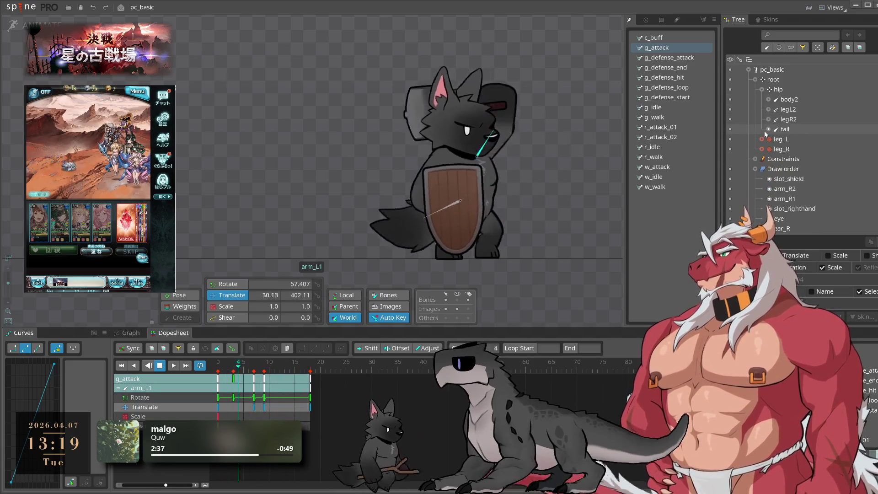
{"action": "scroll", "coordinate": [792, 178], "scroll_direction": "down", "scroll_amount": 5}
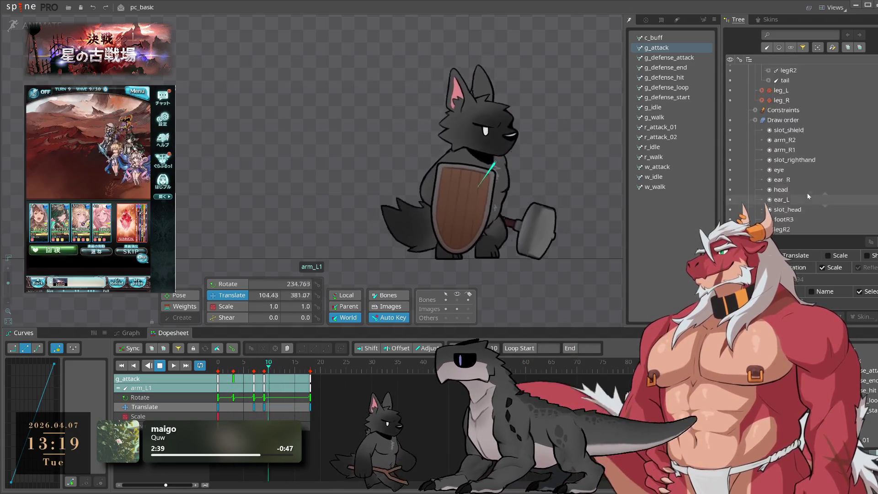
{"action": "scroll", "coordinate": [809, 198], "scroll_direction": "up", "scroll_amount": 8}
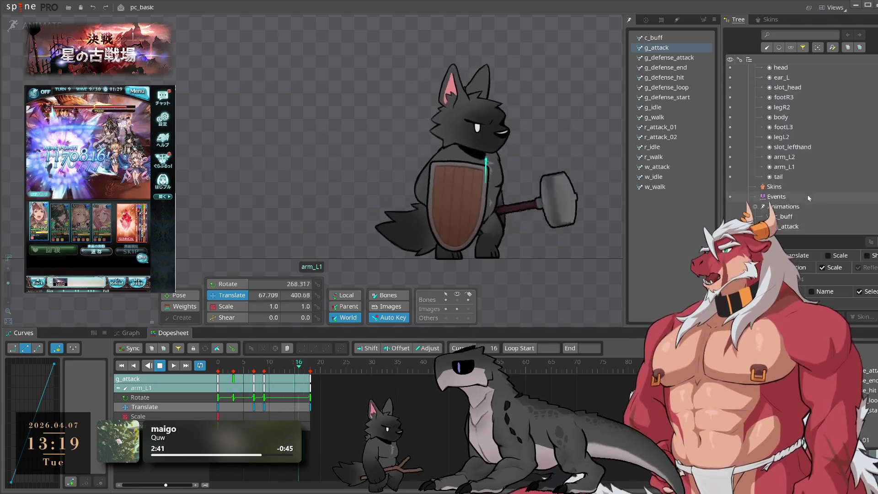
{"action": "scroll", "coordinate": [808, 197], "scroll_direction": "down", "scroll_amount": 8}
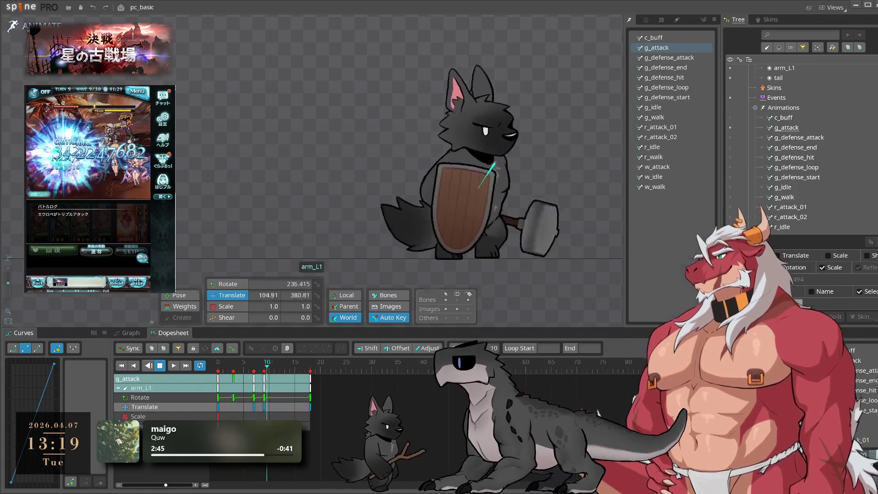
{"action": "key", "text": "Tab"}
Step: Try rotating the sword arm in the setup pose, then undo it and deselect the bone
{"action": "mouse_move", "coordinate": [486, 226]}
{"action": "left_mouse_down"}
{"action": "mouse_move", "coordinate": [339, 248]}
{"action": "mouse_move", "coordinate": [453, 256]}
{"action": "left_mouse_up"}
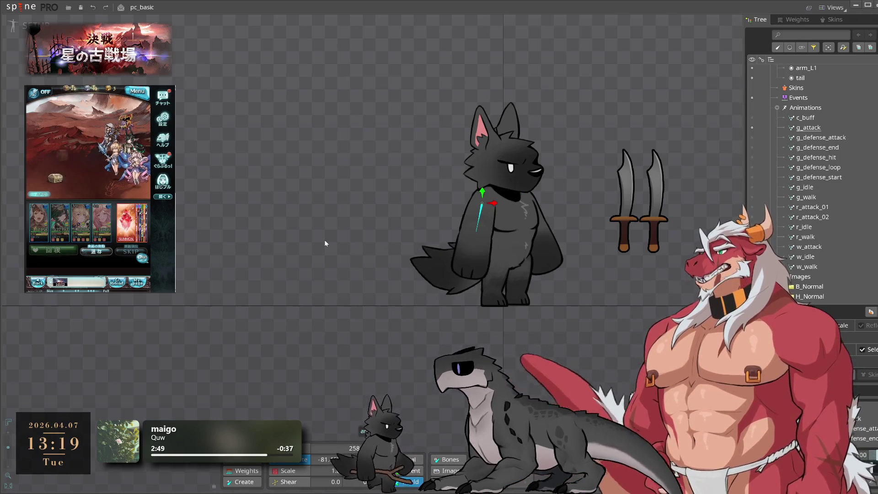
{"action": "mouse_move", "coordinate": [325, 239]}
{"action": "left_mouse_down"}
{"action": "mouse_move", "coordinate": [529, 326]}
{"action": "mouse_move", "coordinate": [607, 130]}
{"action": "mouse_move", "coordinate": [622, 383]}
{"action": "mouse_move", "coordinate": [589, 317]}
{"action": "mouse_move", "coordinate": [524, 229]}
{"action": "mouse_move", "coordinate": [528, 212]}
{"action": "mouse_move", "coordinate": [400, 299]}
{"action": "mouse_move", "coordinate": [591, 273]}
{"action": "mouse_move", "coordinate": [612, 278]}
{"action": "mouse_move", "coordinate": [526, 366]}
{"action": "mouse_move", "coordinate": [292, 191]}
{"action": "mouse_move", "coordinate": [287, 37]}
{"action": "mouse_move", "coordinate": [402, 9]}
{"action": "left_mouse_up"}
{"action": "key", "text": "ctrl+z"}
{"action": "scroll", "coordinate": [537, 280], "scroll_direction": "up", "scroll_amount": 5}
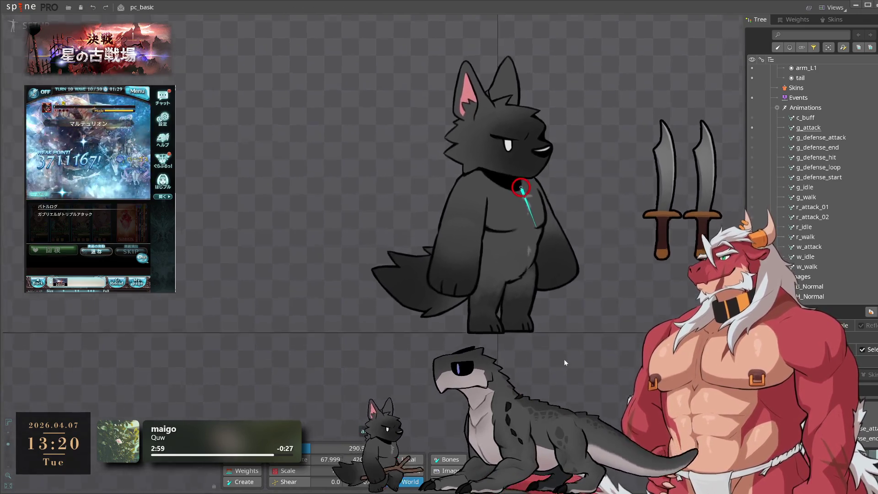
{"action": "left_click", "coordinate": [605, 349]}
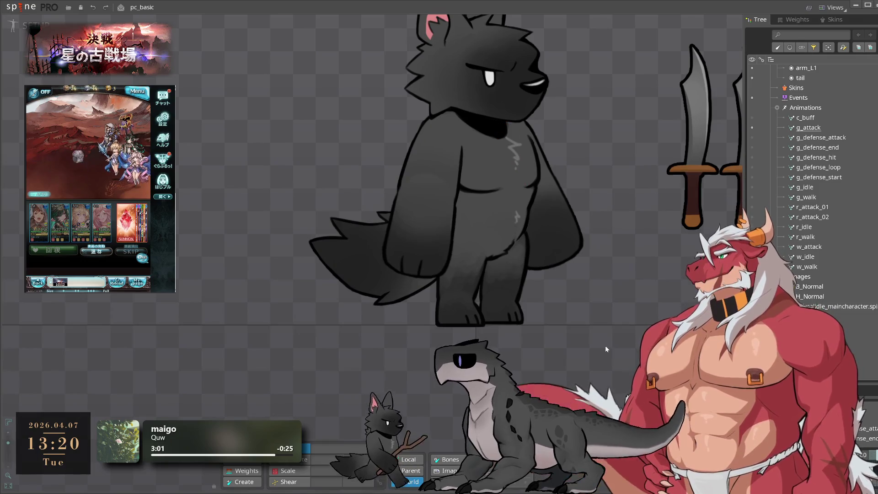
Step: Save the project and return to Animate mode
{"action": "key", "text": "ctrl+s"}
{"action": "scroll", "coordinate": [586, 314], "scroll_direction": "down", "scroll_amount": 3}
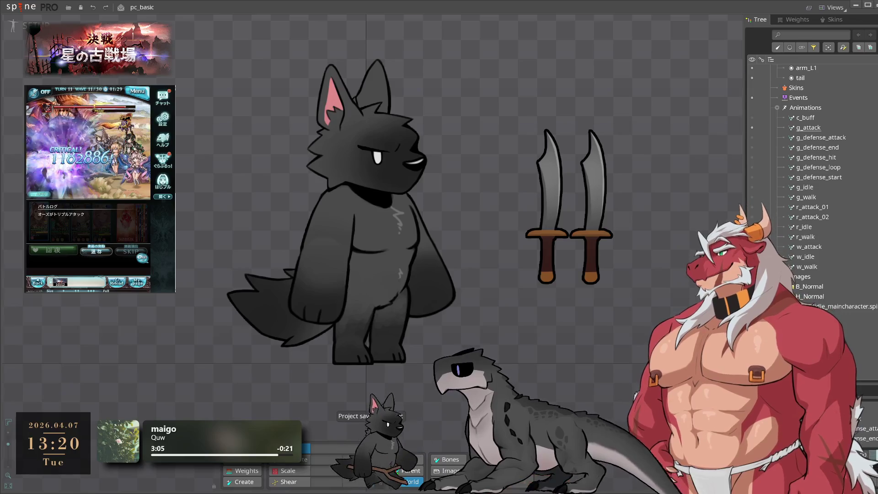
{"action": "key", "text": "Tab"}
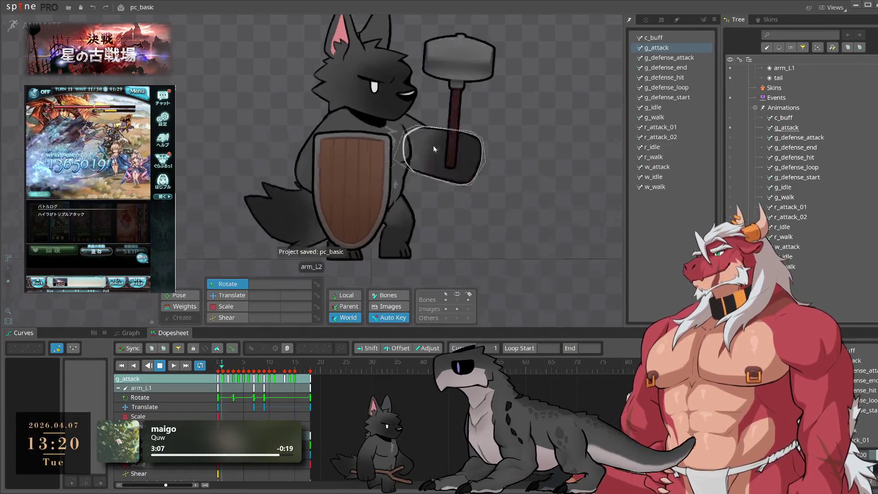
Step: Cycle through g_defense_attack, g_defense_hit and the other defense animations, ending on g_defense_loop
{"action": "left_click", "coordinate": [691, 57]}
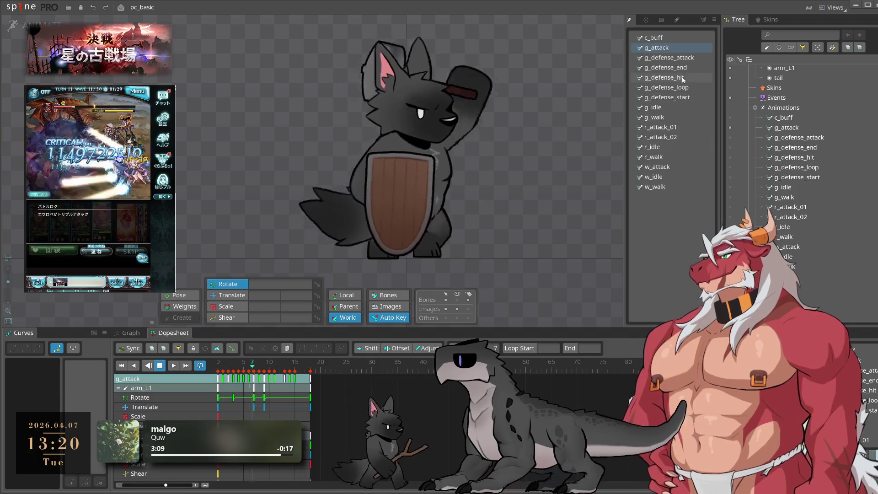
{"action": "left_click", "coordinate": [691, 68]}
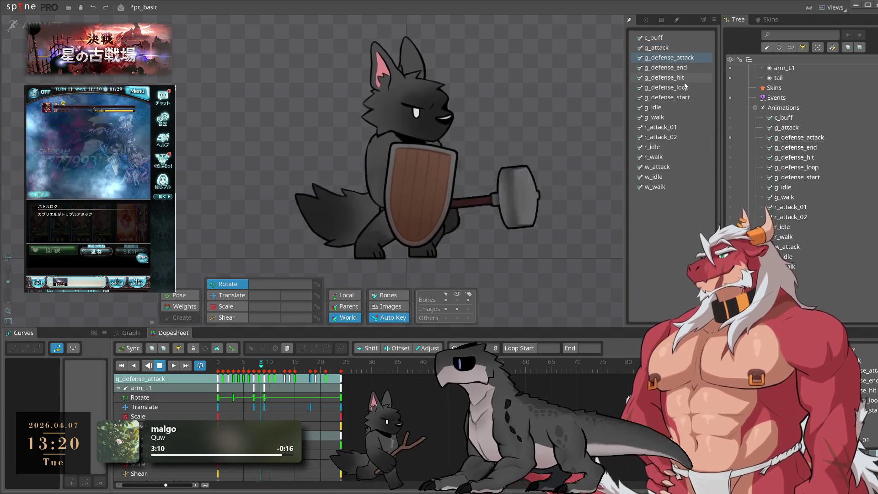
{"action": "left_click", "coordinate": [680, 88]}
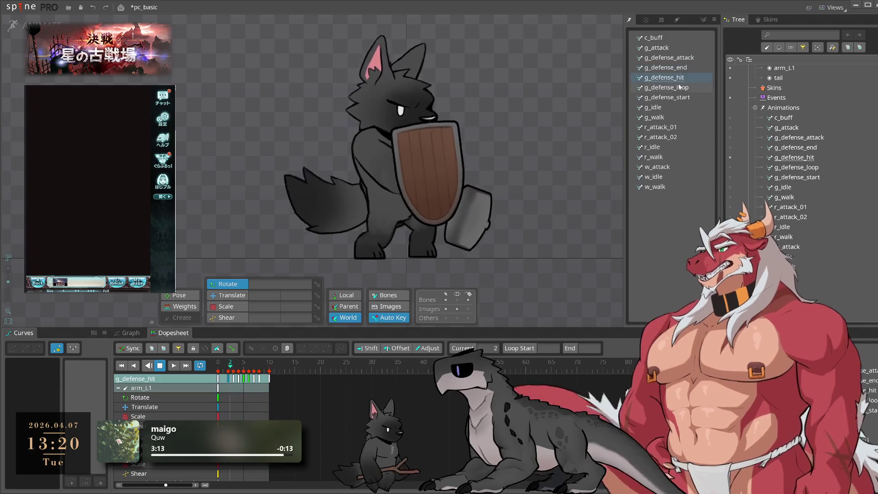
{"action": "key", "text": "Up"}
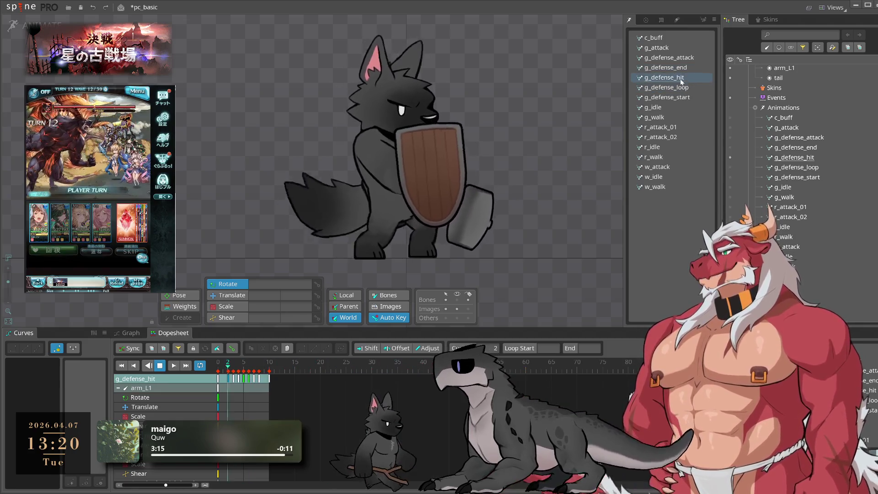
{"action": "left_click", "coordinate": [680, 88]}
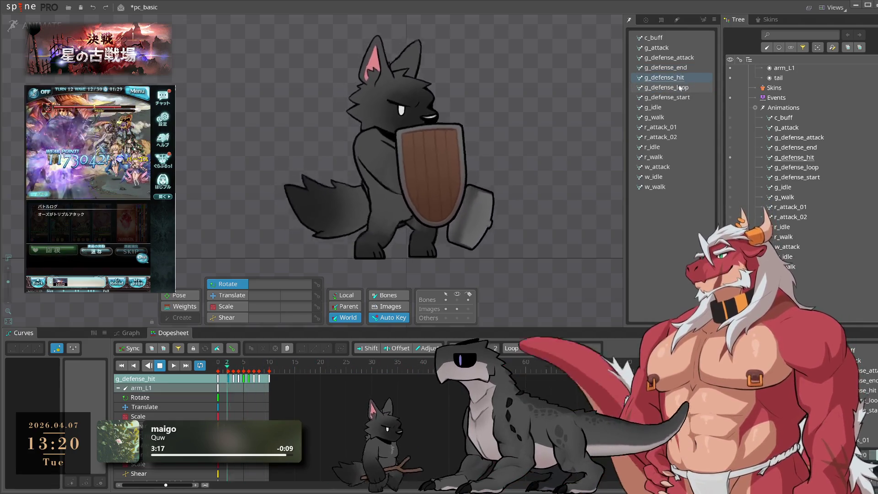